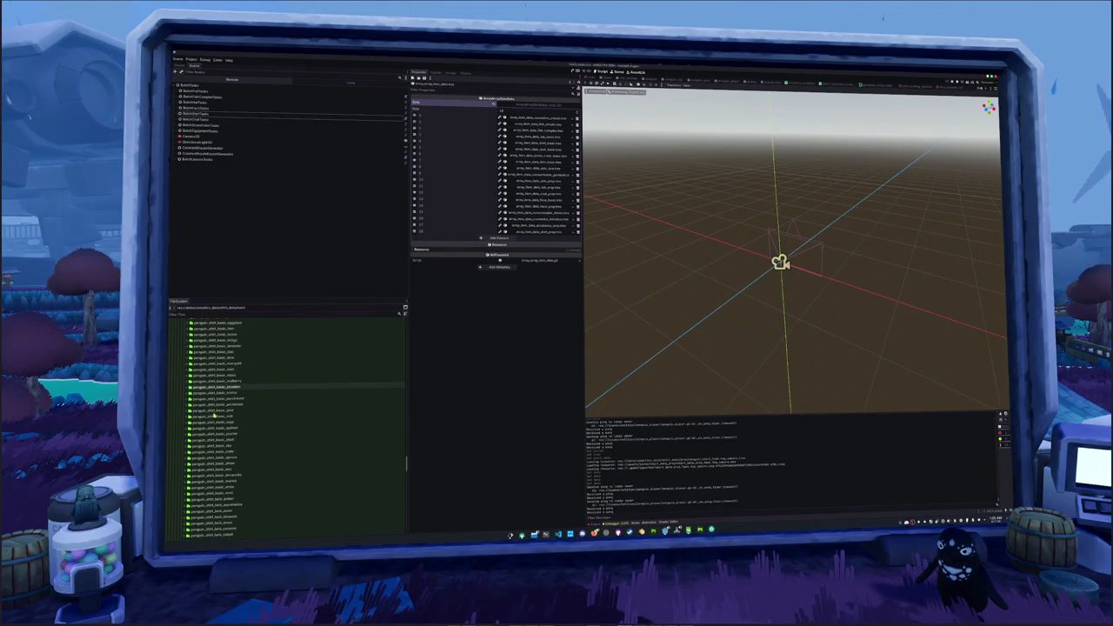
Duplicate a penguin_shirt_1 folder into a new copy whose name ends in '_hat'.
scroll(214, 416, down, 10)
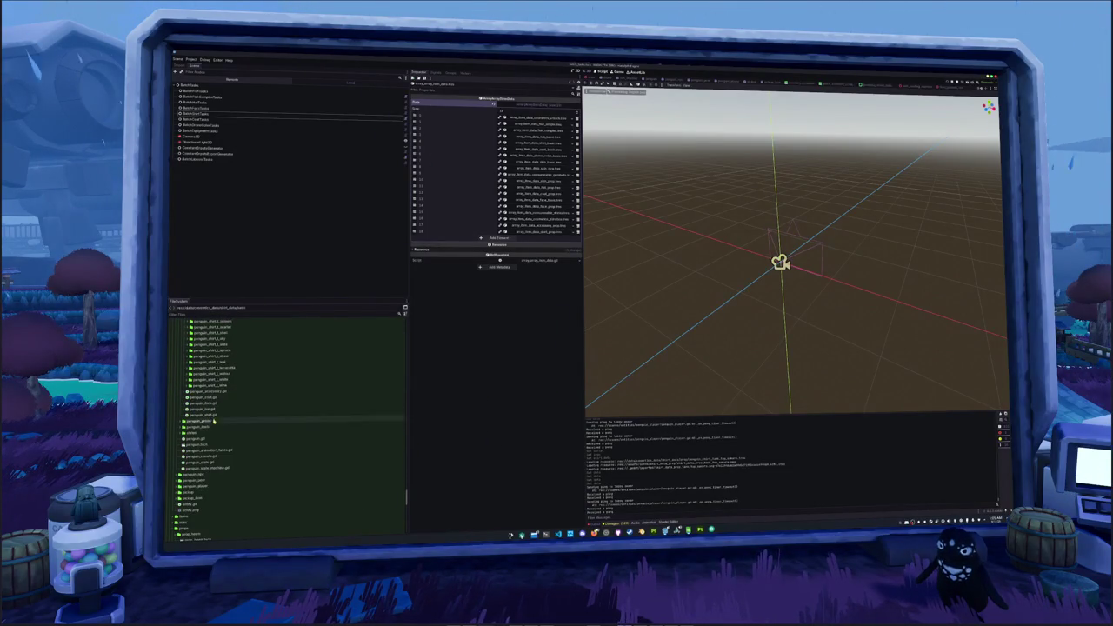
scroll(214, 415, down, 5)
click(225, 385)
key(ctrl+d)
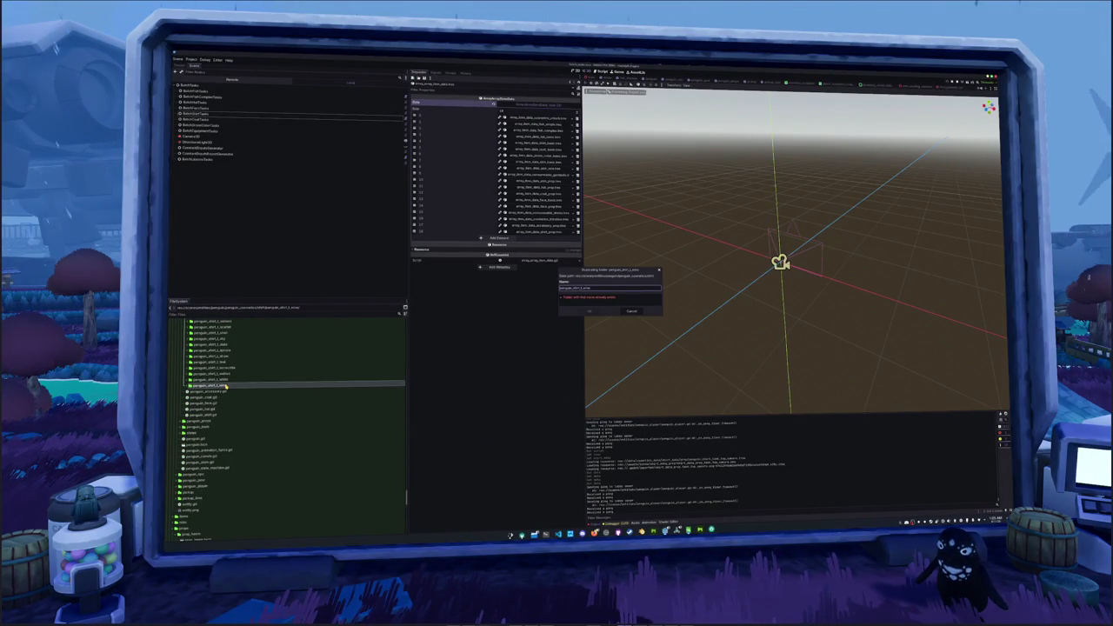
key(BackSpace)
key(BackSpace)
key(BackSpace)
text(d)
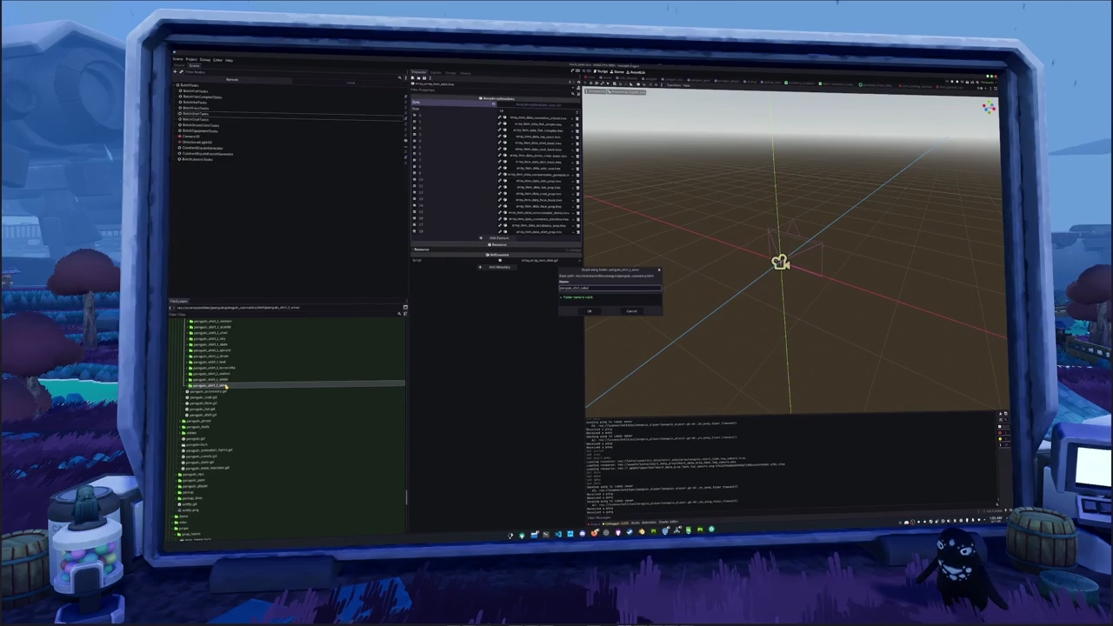
text(_hat)
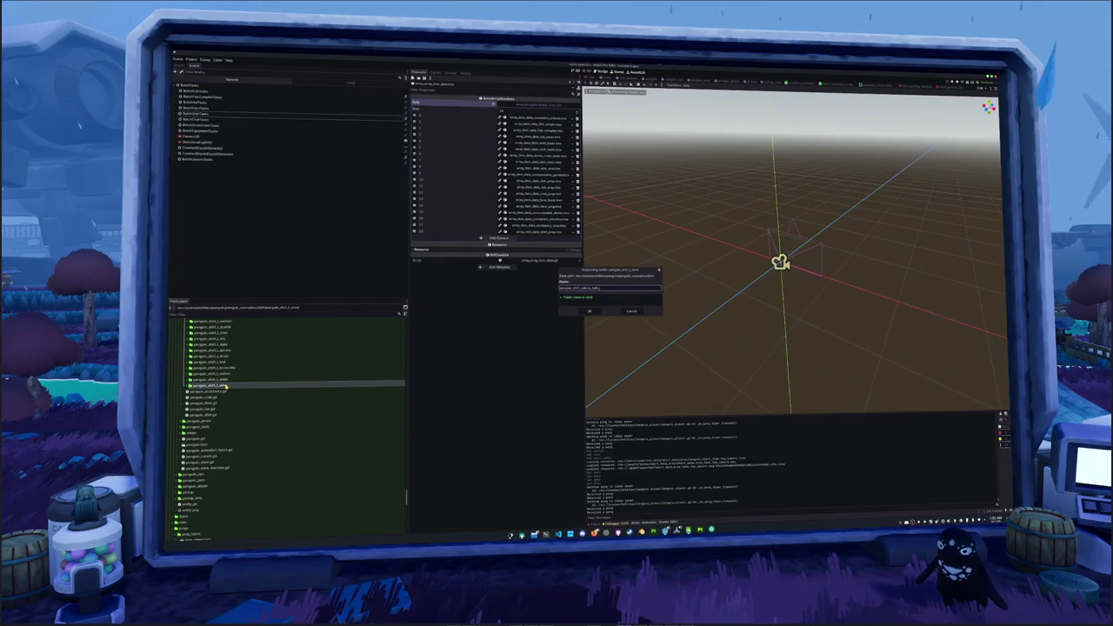
key(Return)
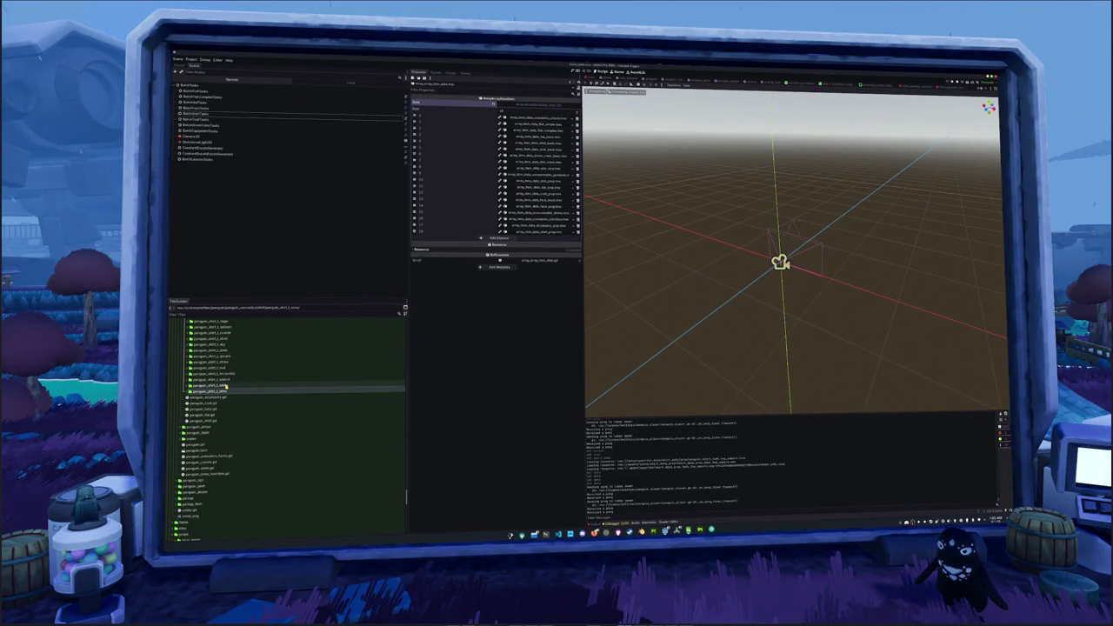
Select penguin_shirt_tank_aquamarine as the first folder of the block to remove.
scroll(213, 391, up, 5)
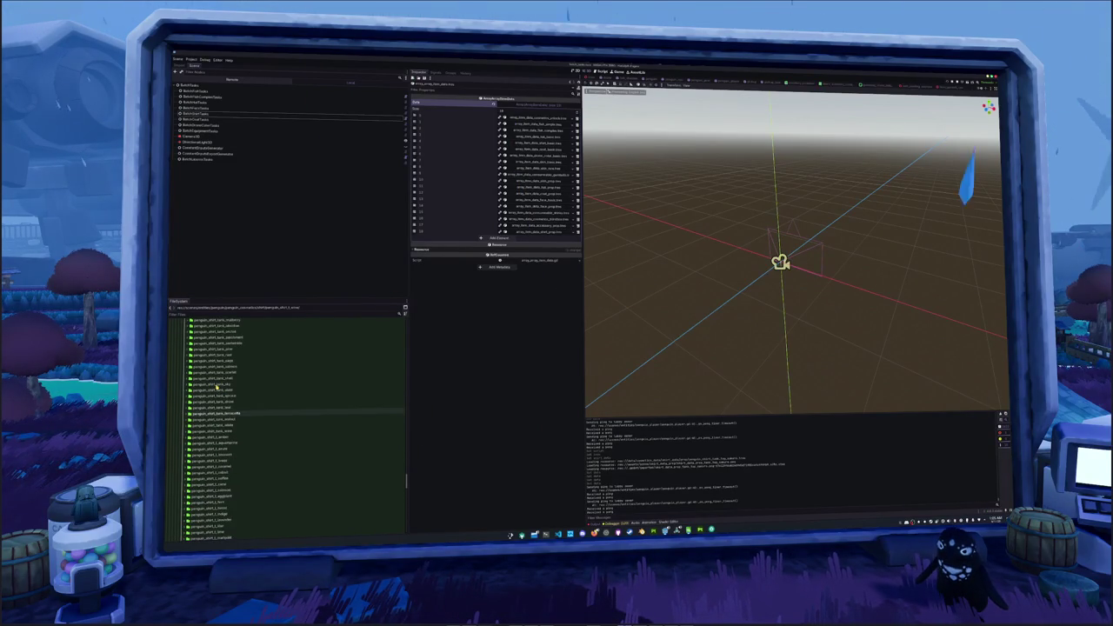
click(214, 431)
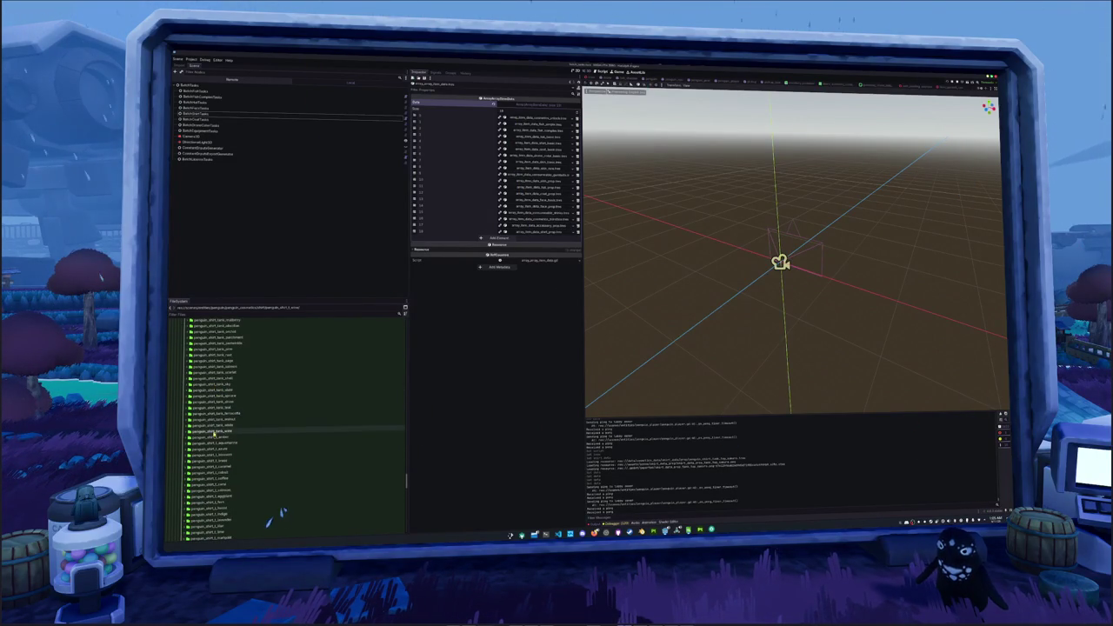
scroll(214, 432, up, 3)
scroll(215, 431, up, 4)
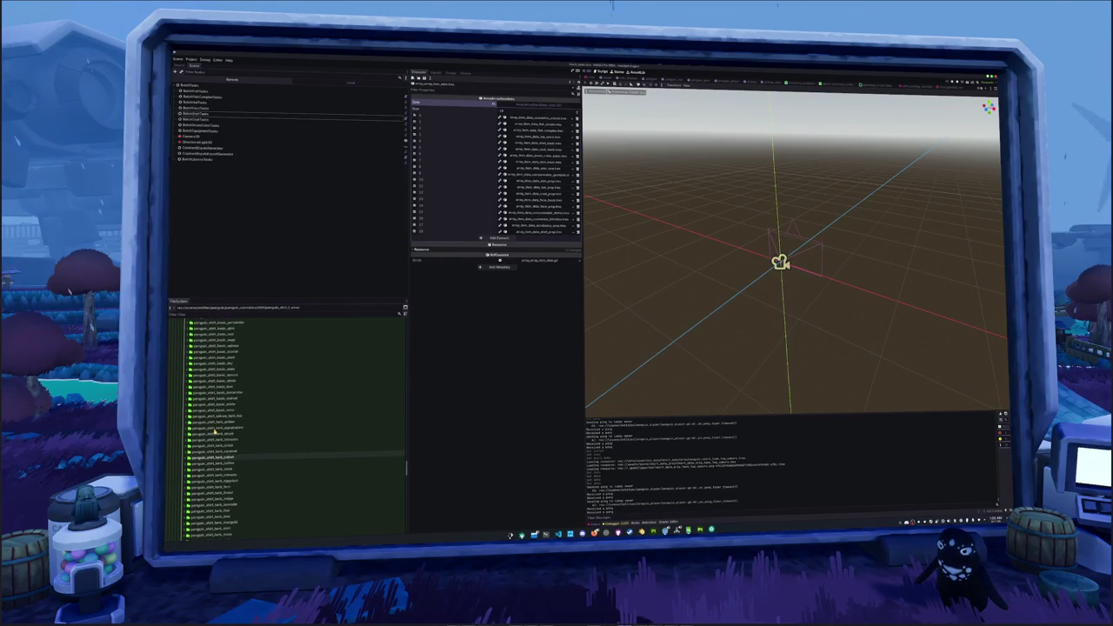
click(217, 427)
scroll(217, 429, up, 5)
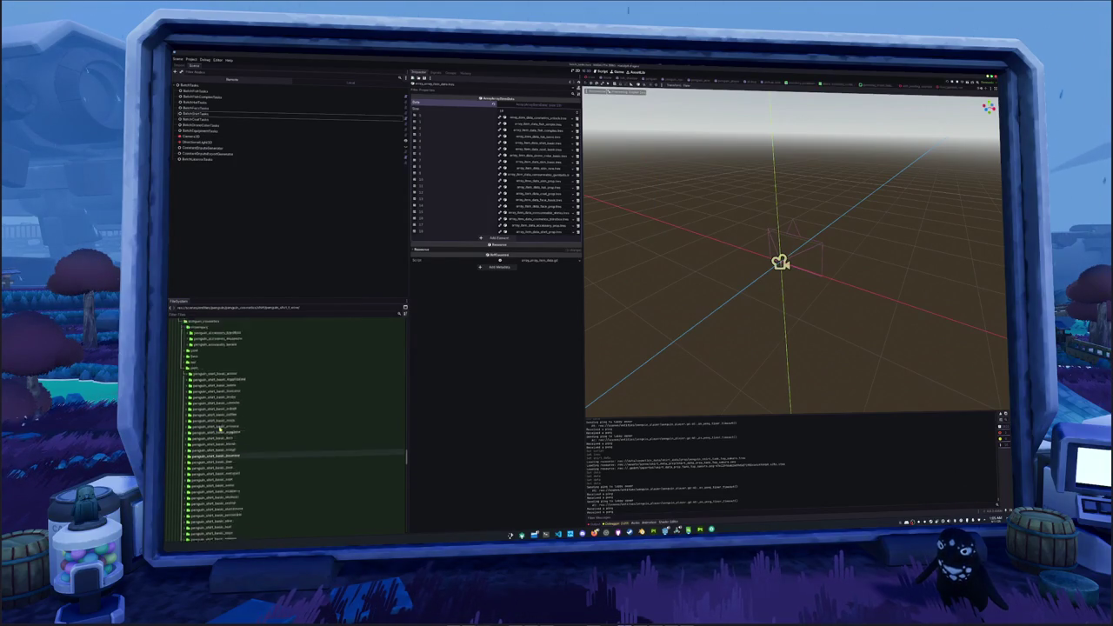
scroll(217, 429, down, 8)
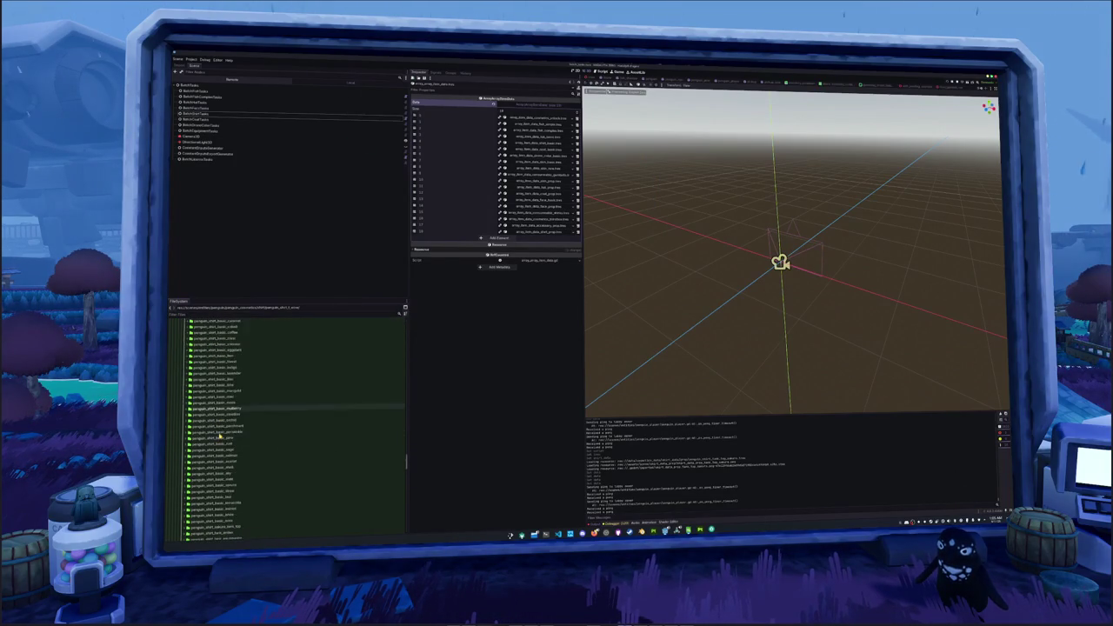
scroll(216, 439, down, 6)
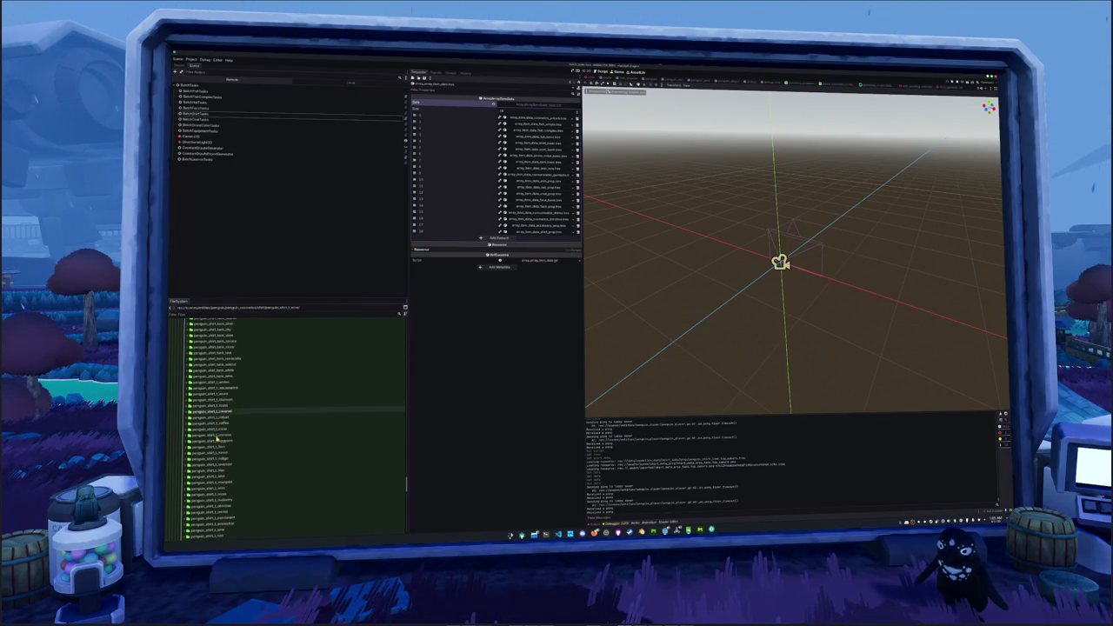
scroll(216, 437, down, 3)
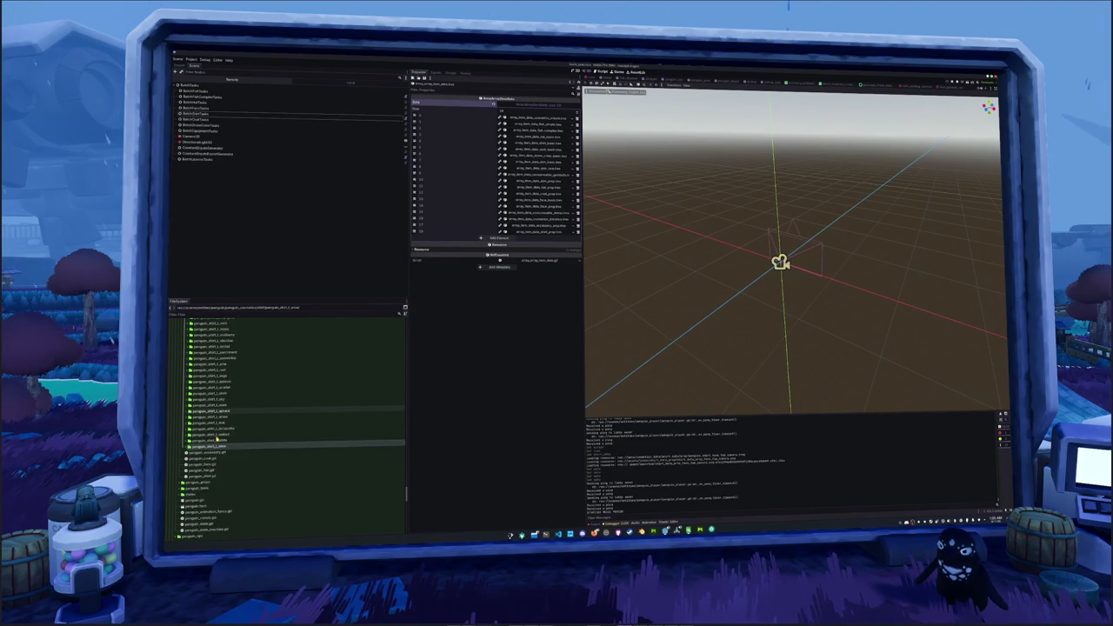
scroll(217, 439, up, 3)
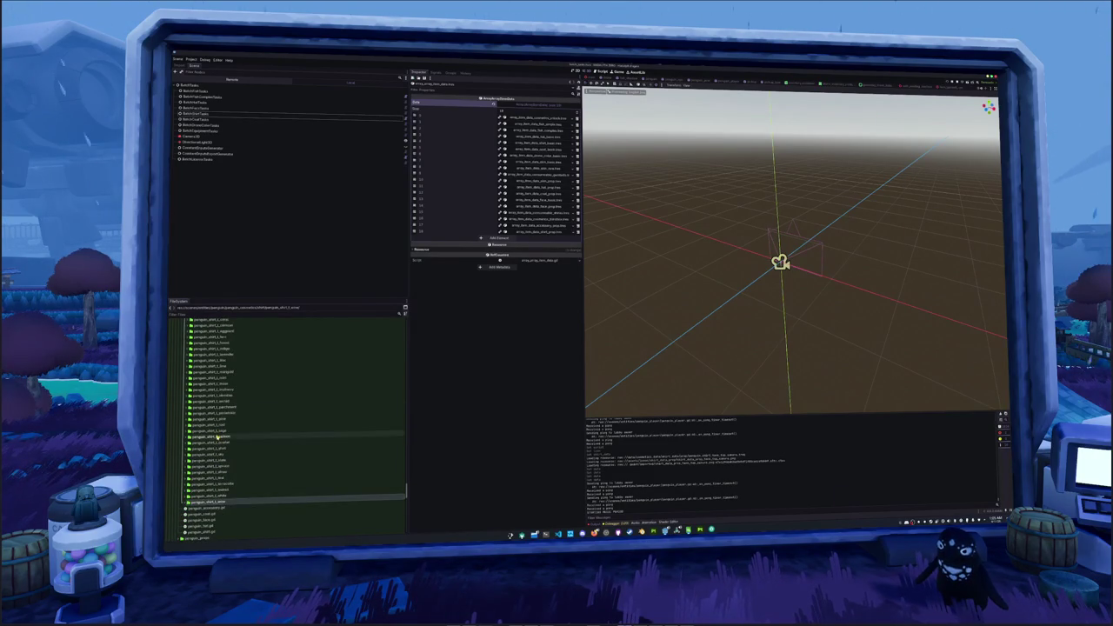
scroll(217, 434, up, 5)
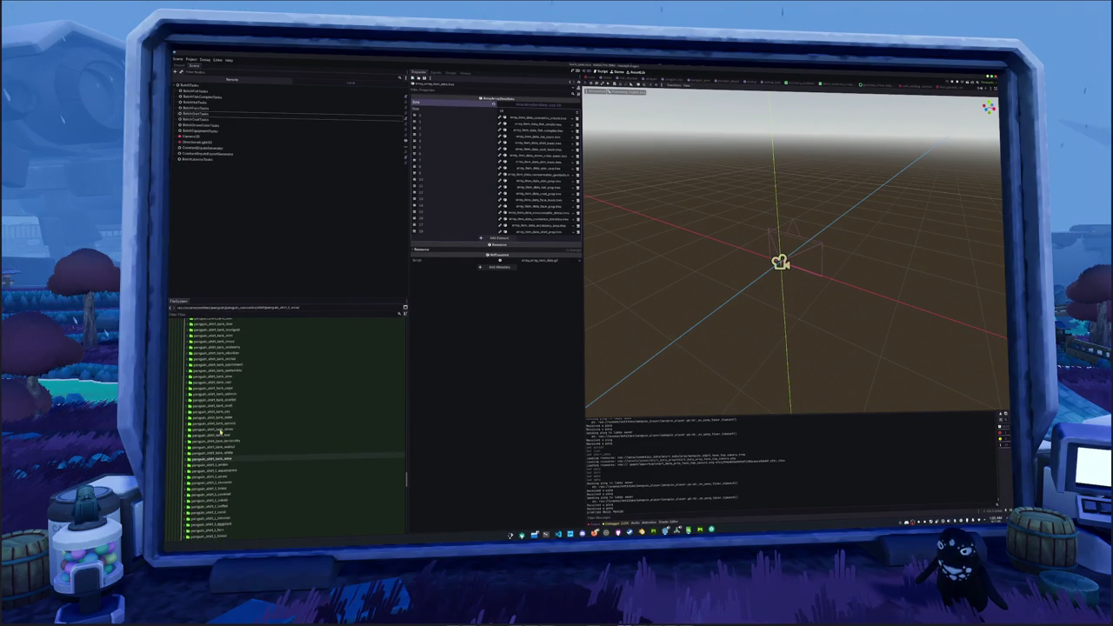
scroll(221, 432, up, 6)
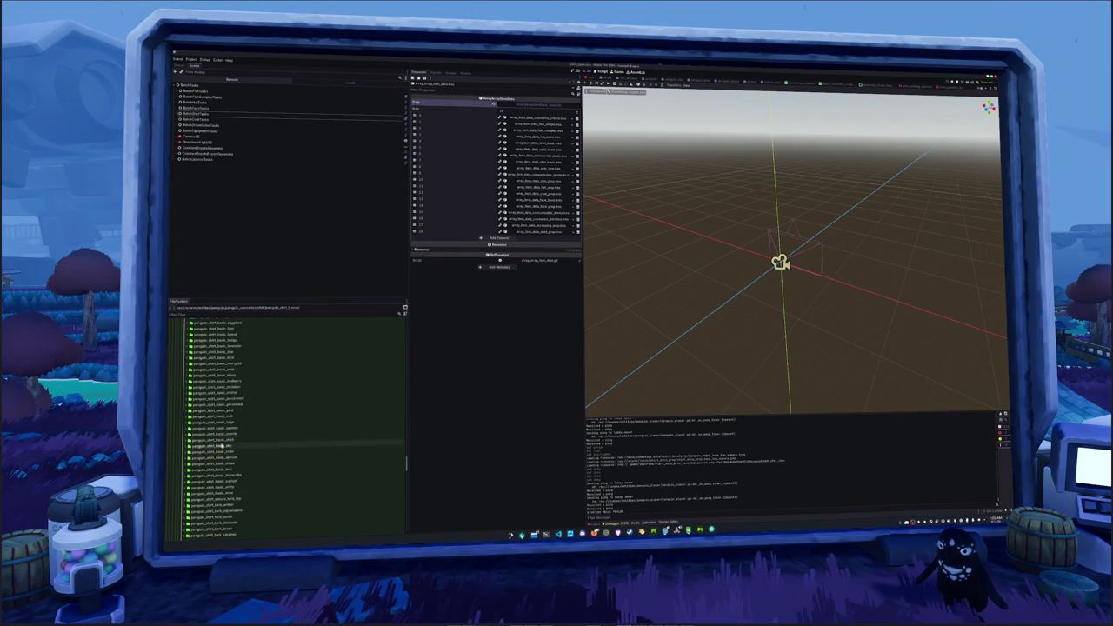
scroll(221, 439, down, 2)
scroll(222, 359, down, 5)
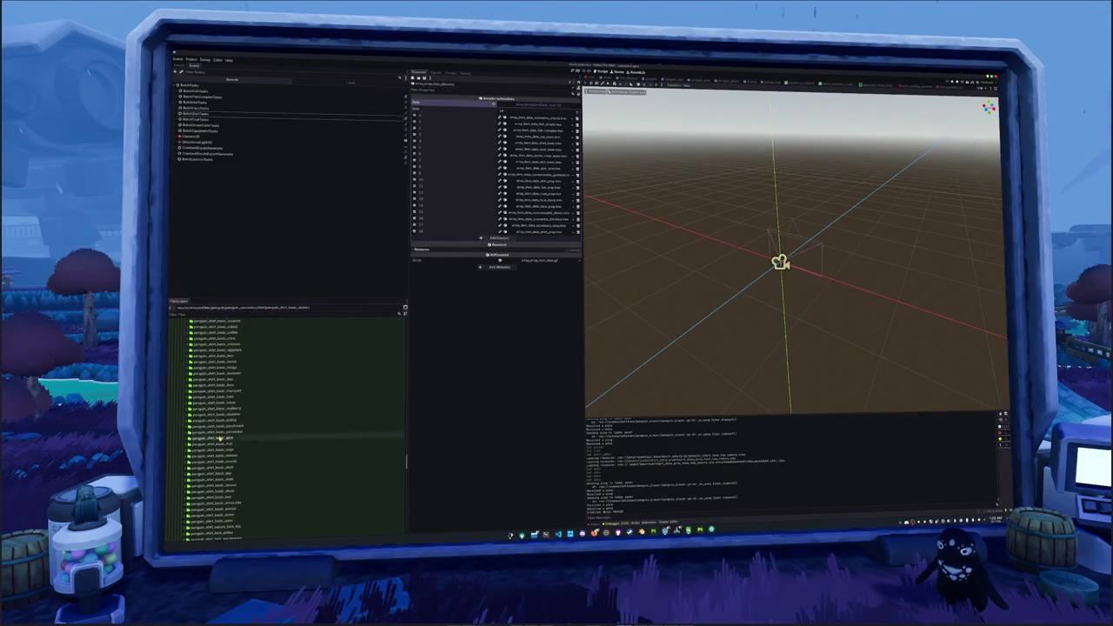
Extend the selection across the shirt folders, delete them, and expand the bark top folder.
shift+click(228, 439)
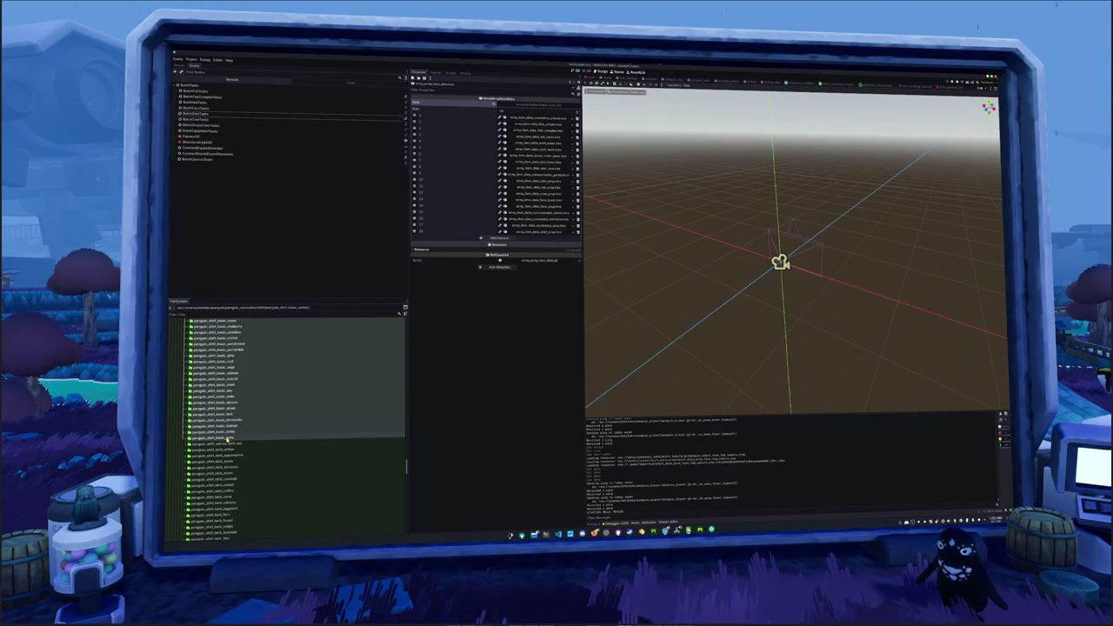
key(Delete)
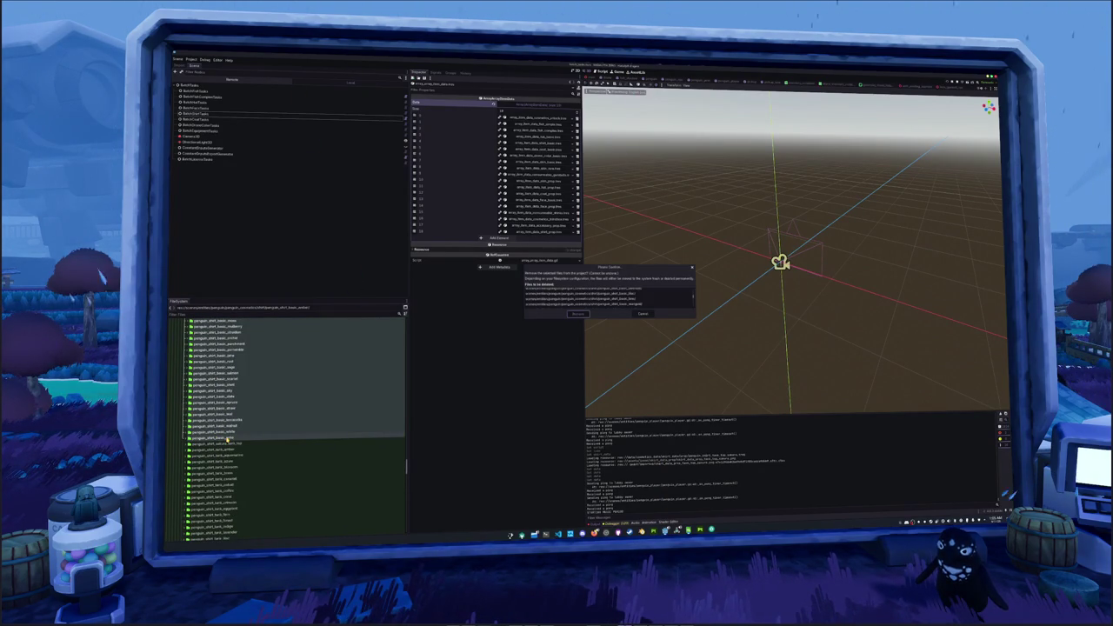
key(Return)
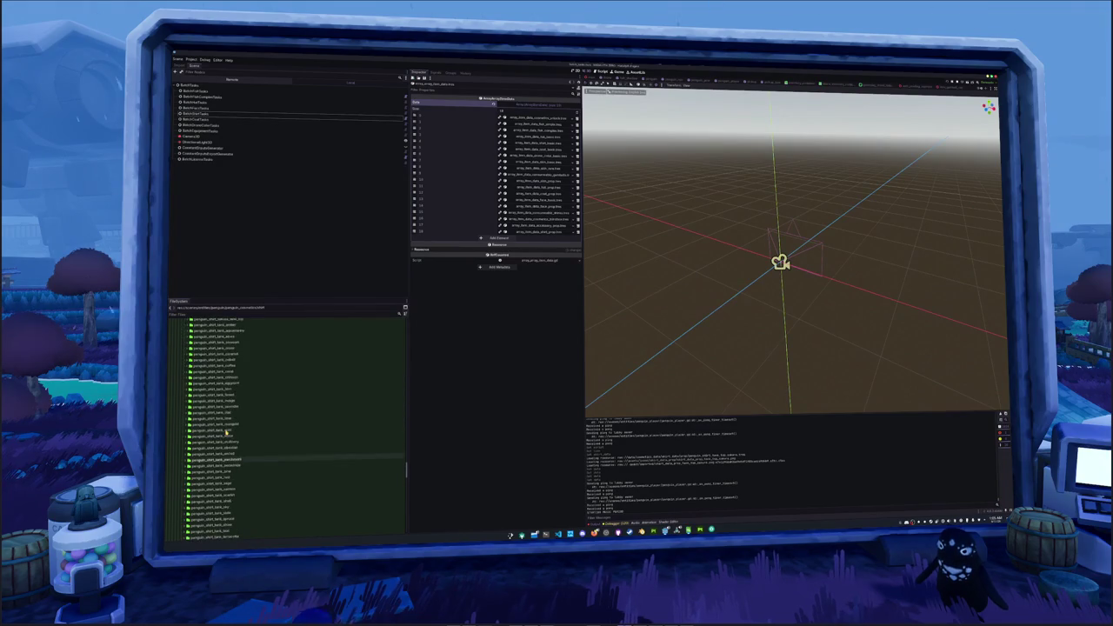
double_click(224, 431)
Open the bark top shirt scene, delete its penguin model nodes, and filter files by 'bark_top'.
click(224, 435)
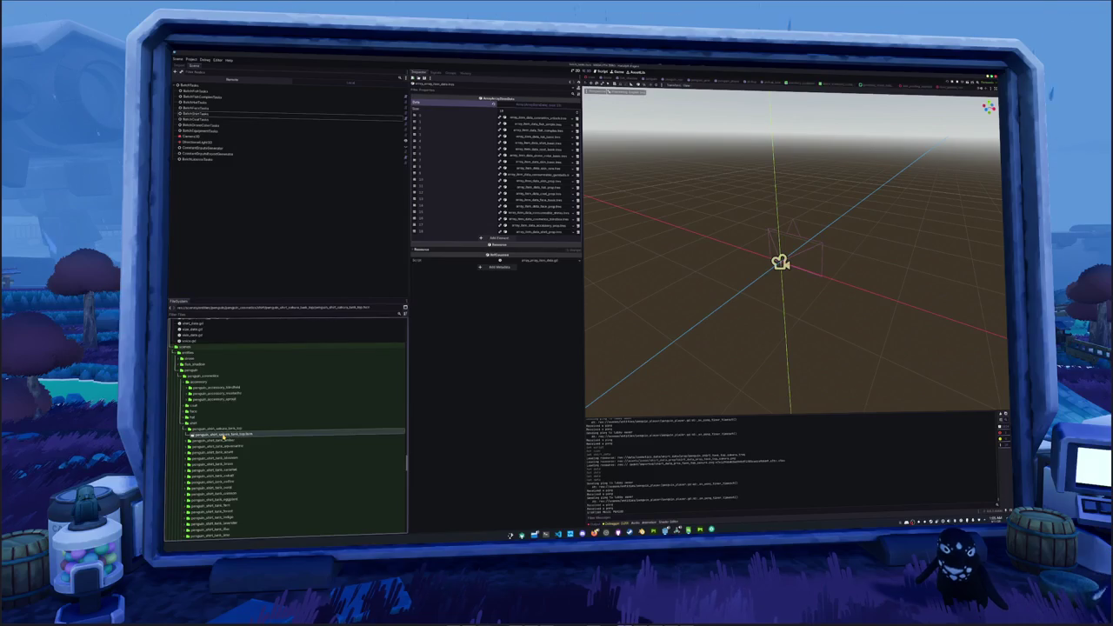
double_click(223, 434)
click(209, 91)
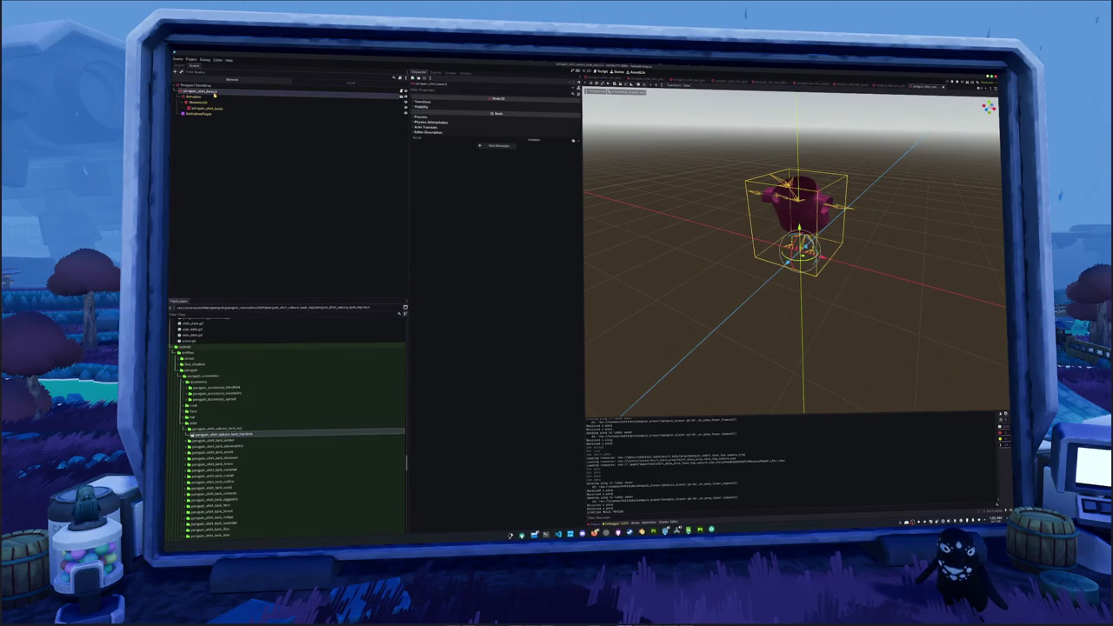
key(Delete)
key(Return)
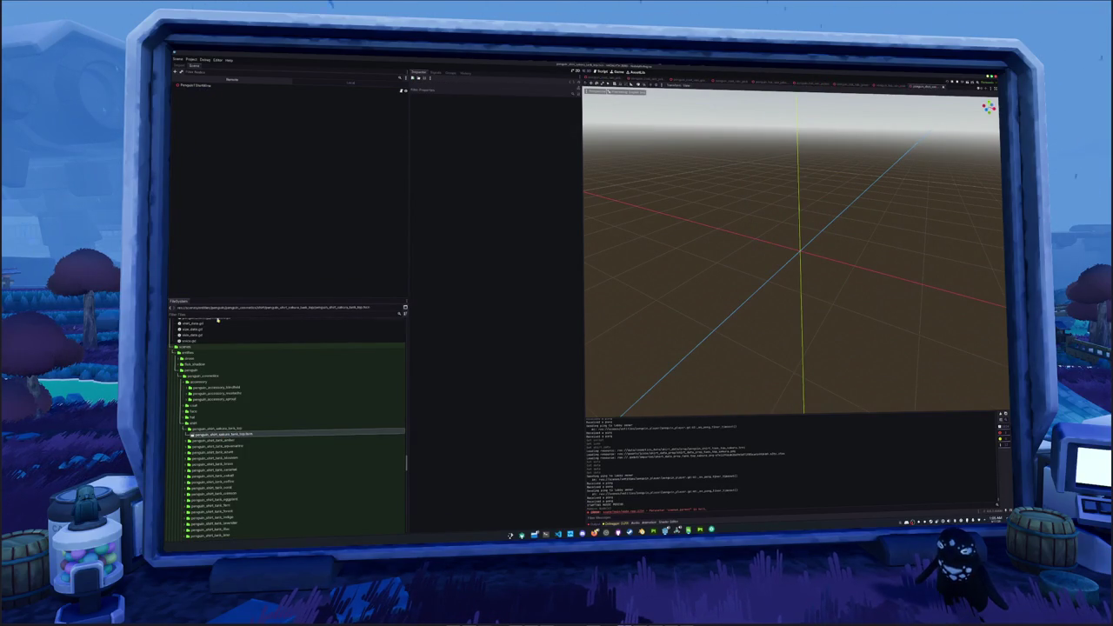
text(bark)
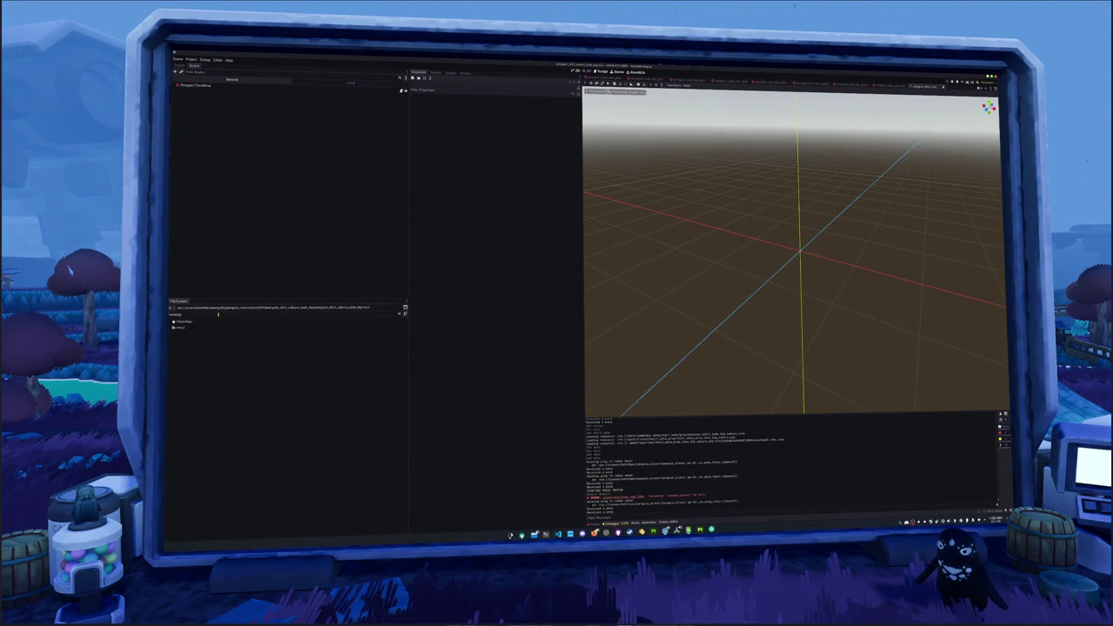
text(_top)
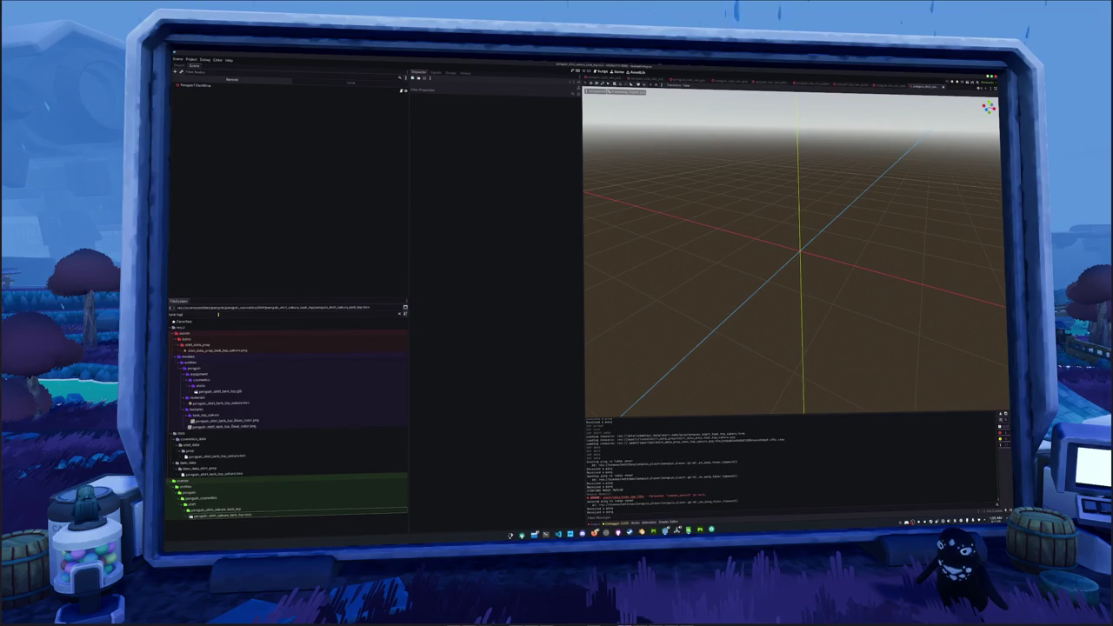
Add penguin_shirt_bark_top.glb to the empty scene and enable Editable Children on it.
mouse_move(215, 388)
mouse_down()
mouse_move(219, 109)
mouse_move(209, 89)
mouse_up()
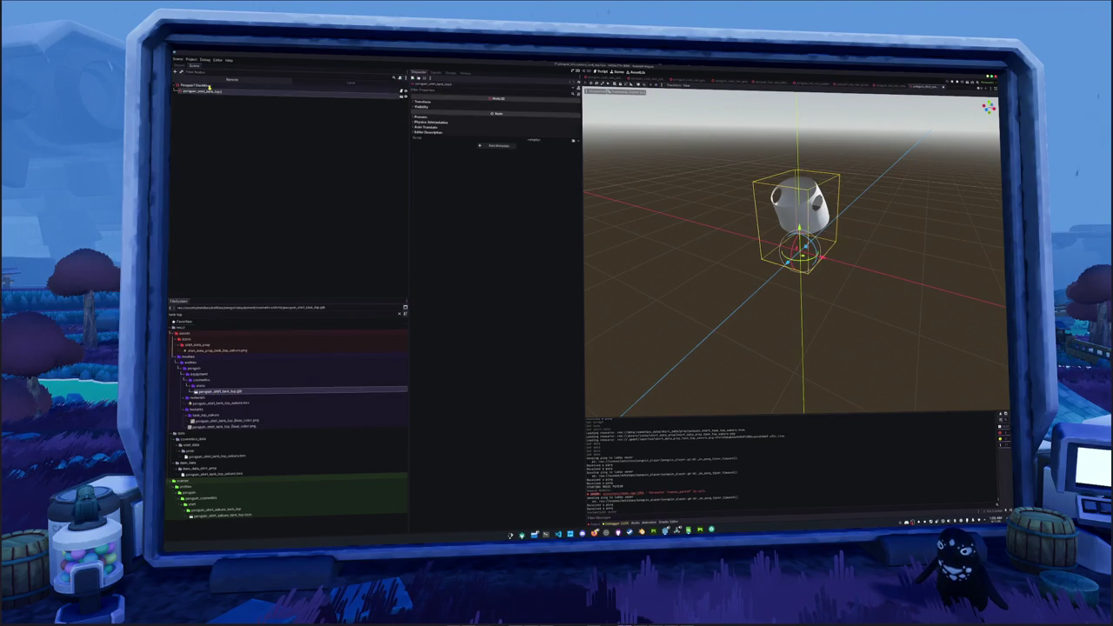
right_click(211, 91)
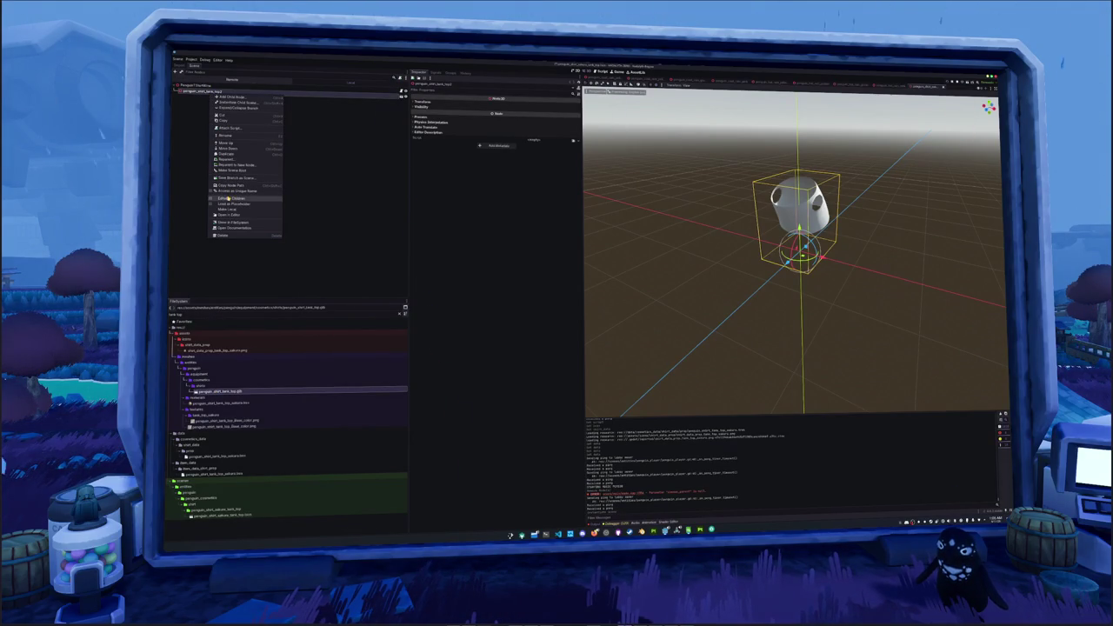
click(228, 198)
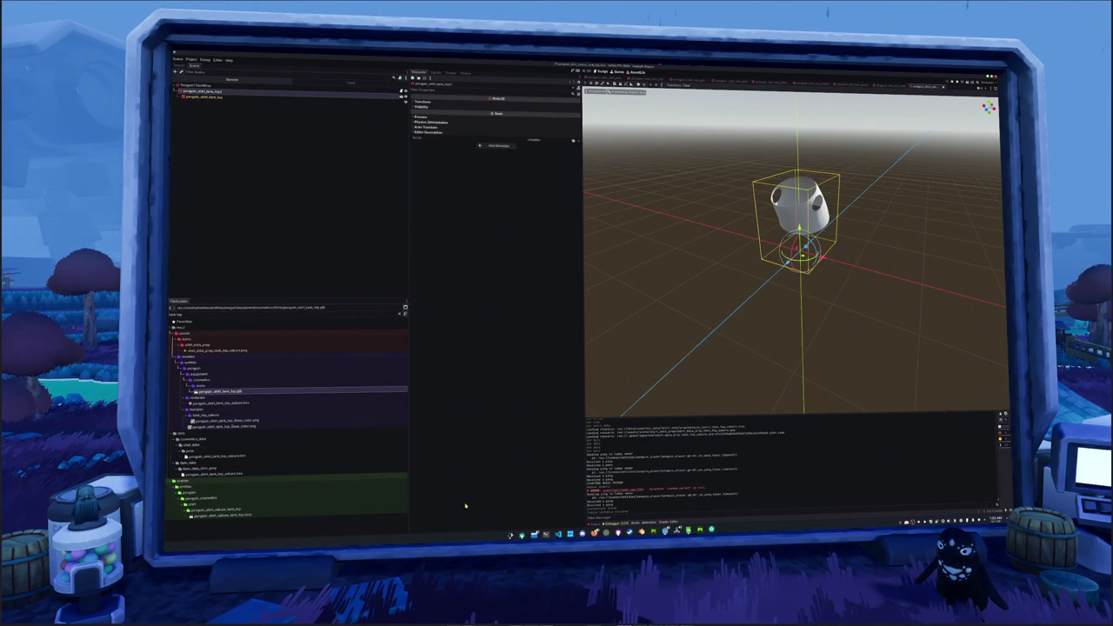
key(alt+Tab)
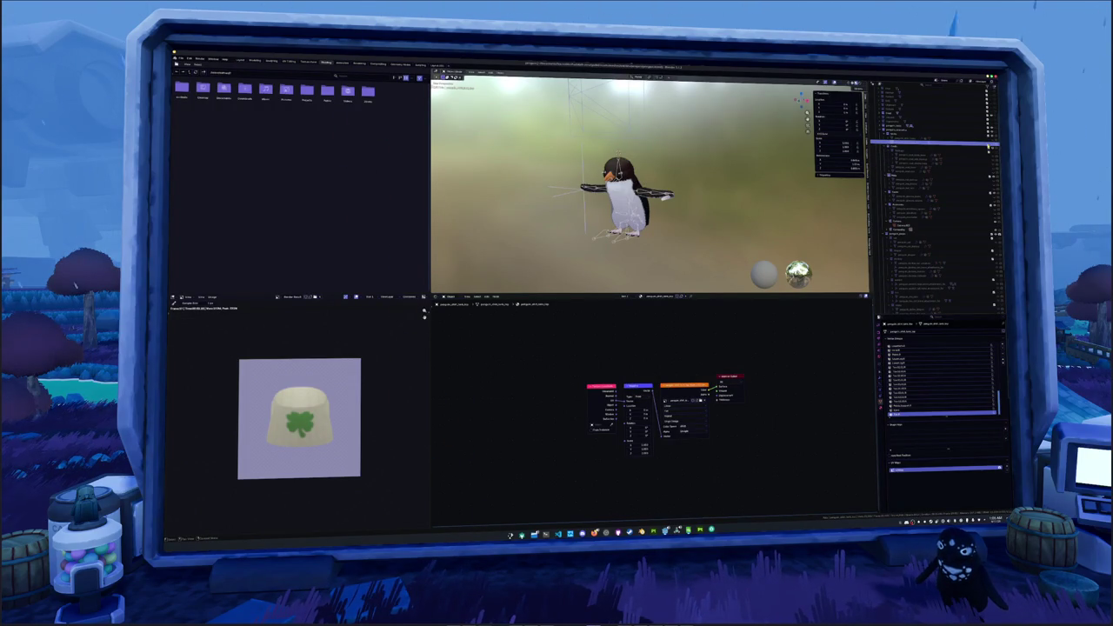
Export the penguin from Blender as glTF, overwriting the existing bark top model file.
click(616, 228)
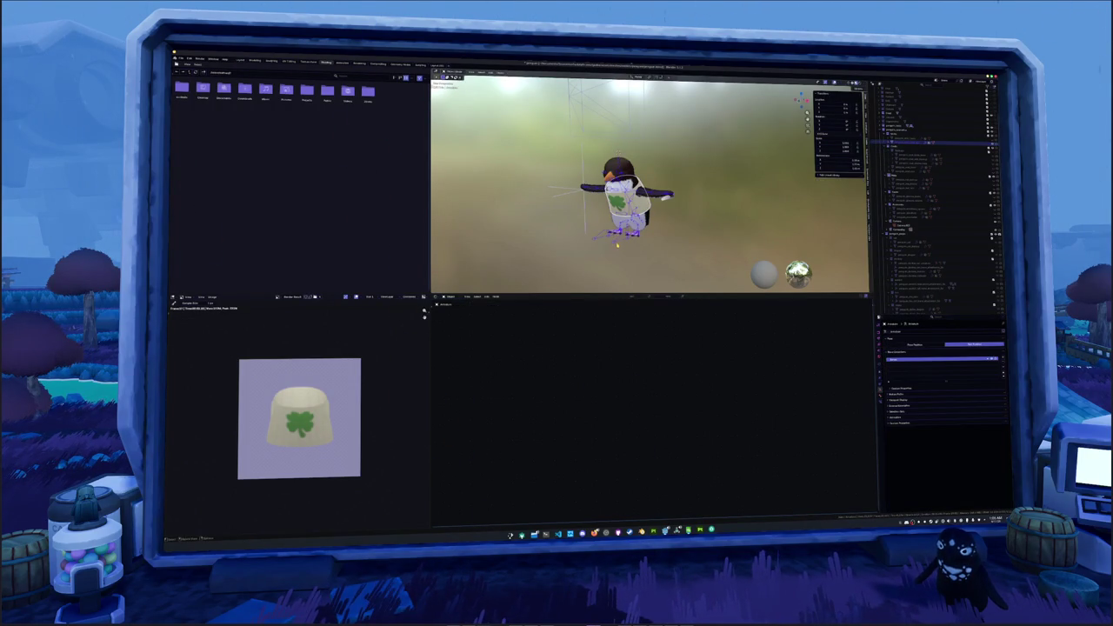
click(180, 58)
mouse_move(208, 134)
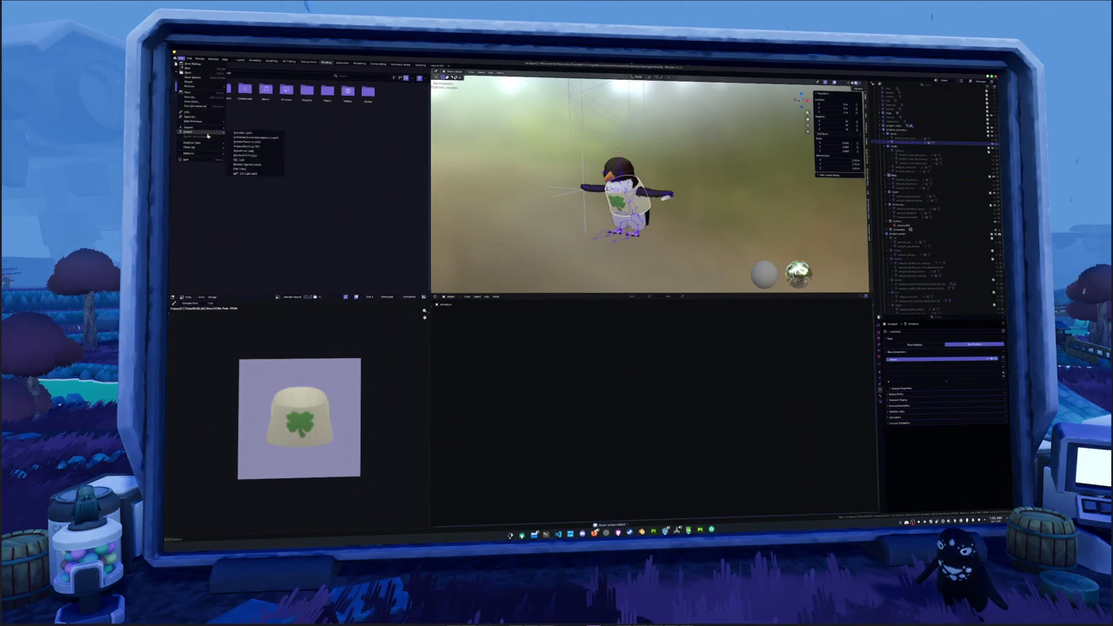
click(246, 174)
click(476, 98)
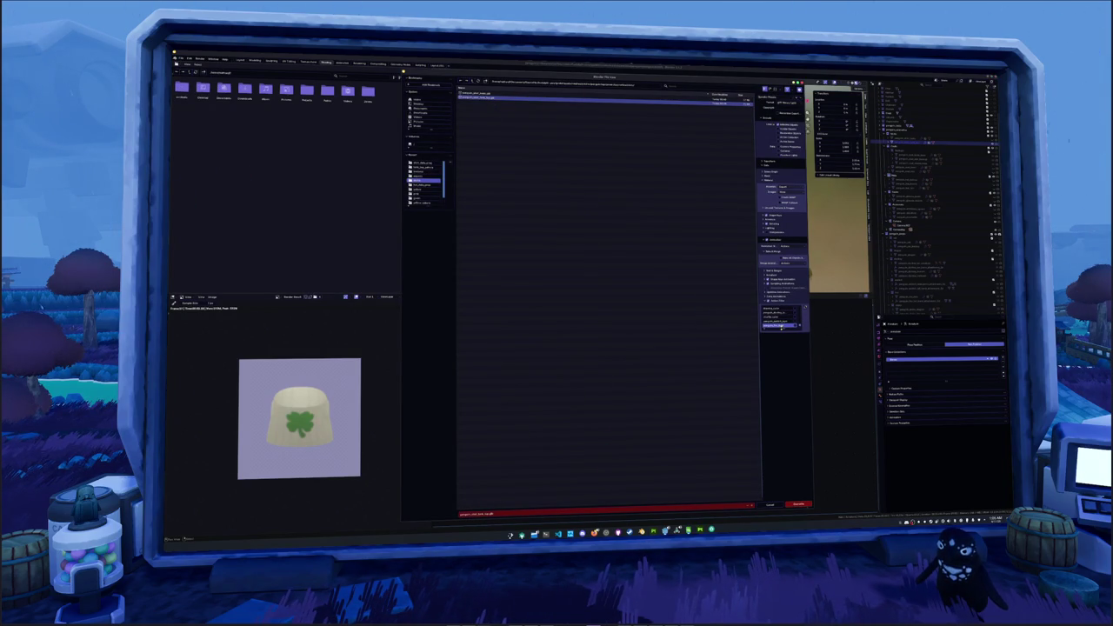
click(798, 504)
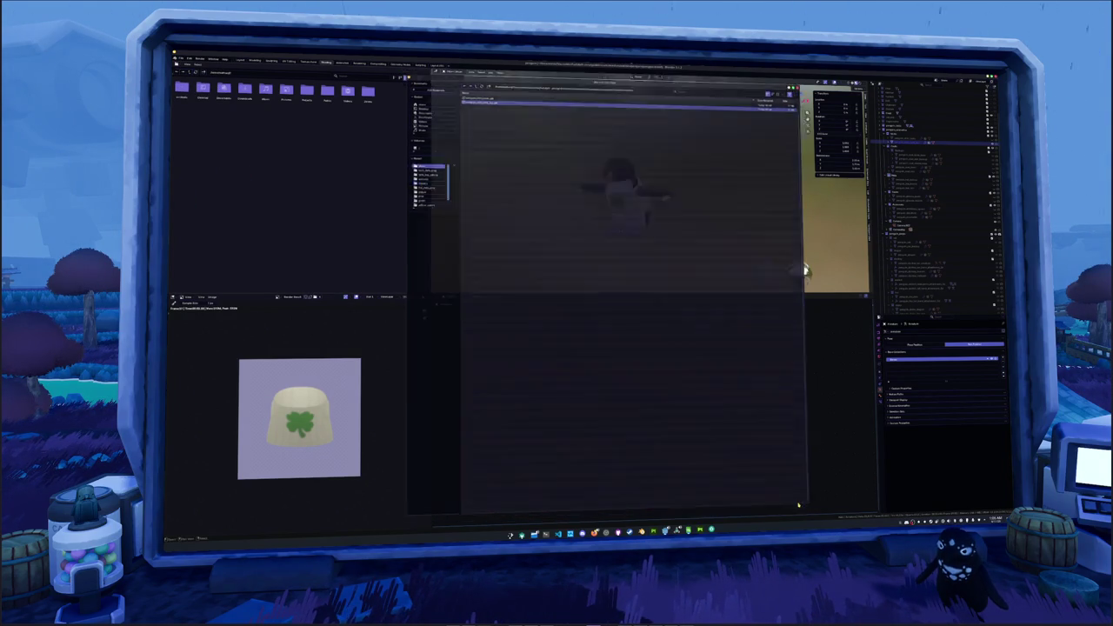
key(alt+Tab)
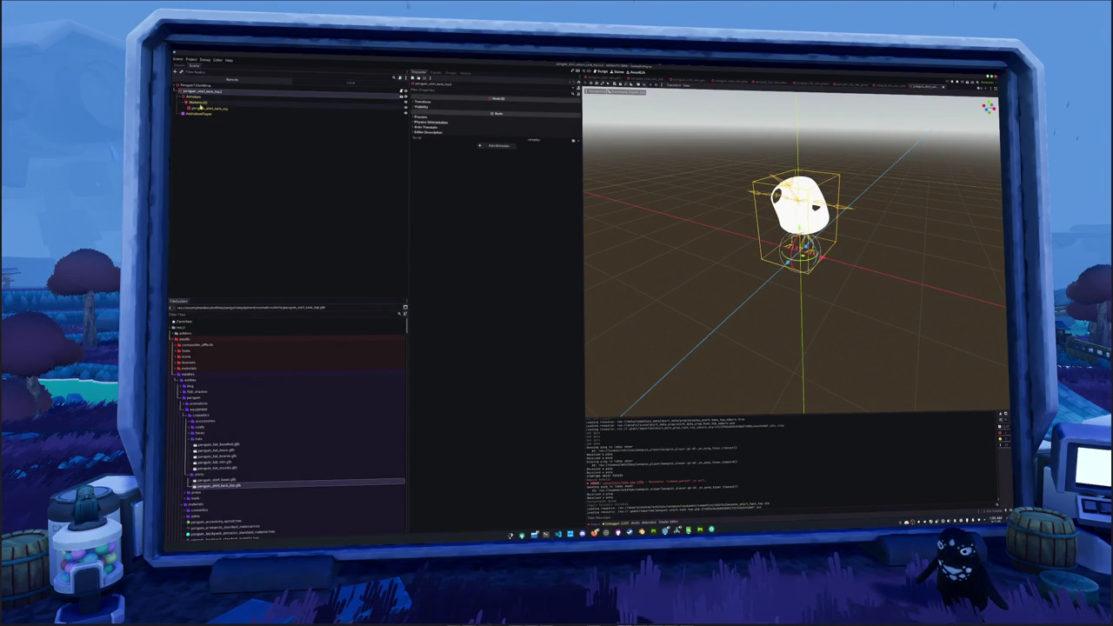
Assign a new material as the Geometry Material Override of the penguin_shirt_tank_top mesh.
click(236, 109)
click(426, 131)
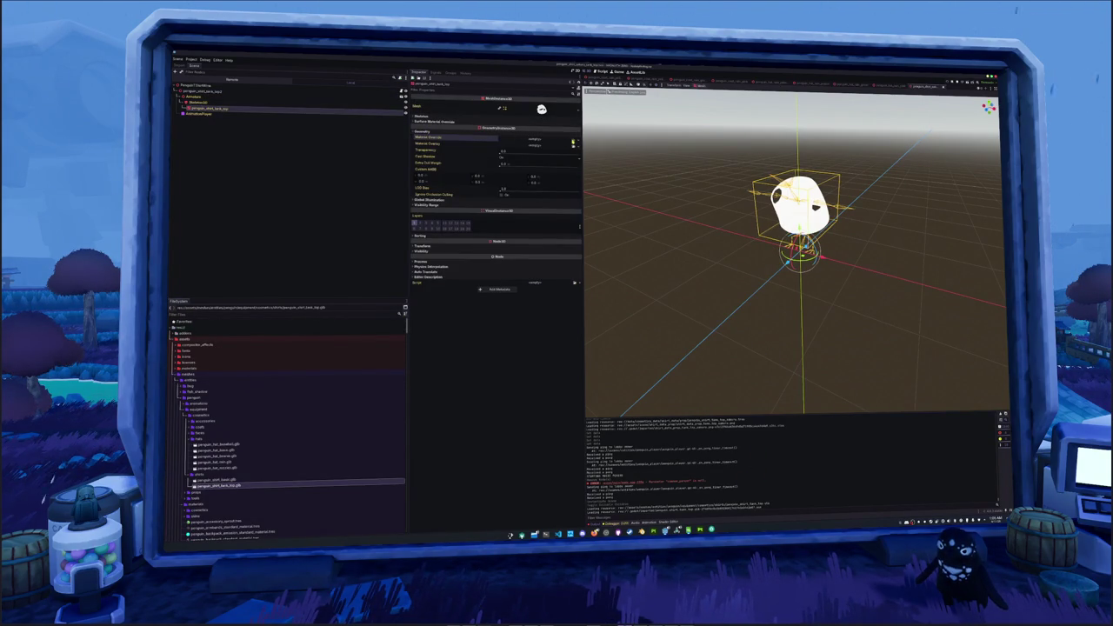
click(534, 138)
scroll(608, 291, down, 3)
double_click(543, 326)
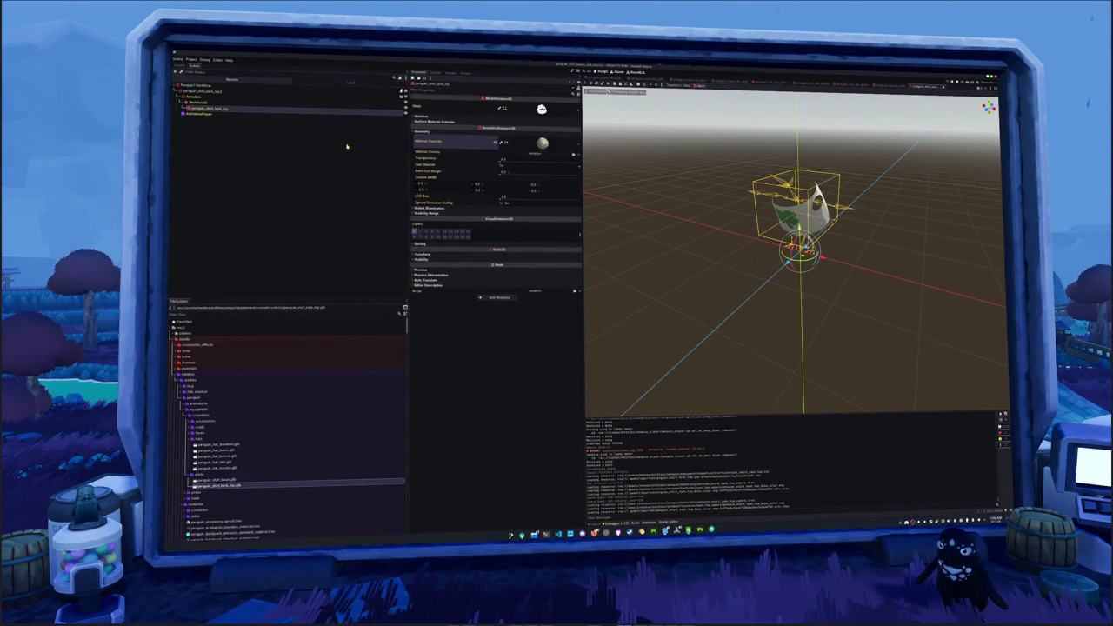
scroll(235, 441, down, 3)
scroll(236, 441, down, 10)
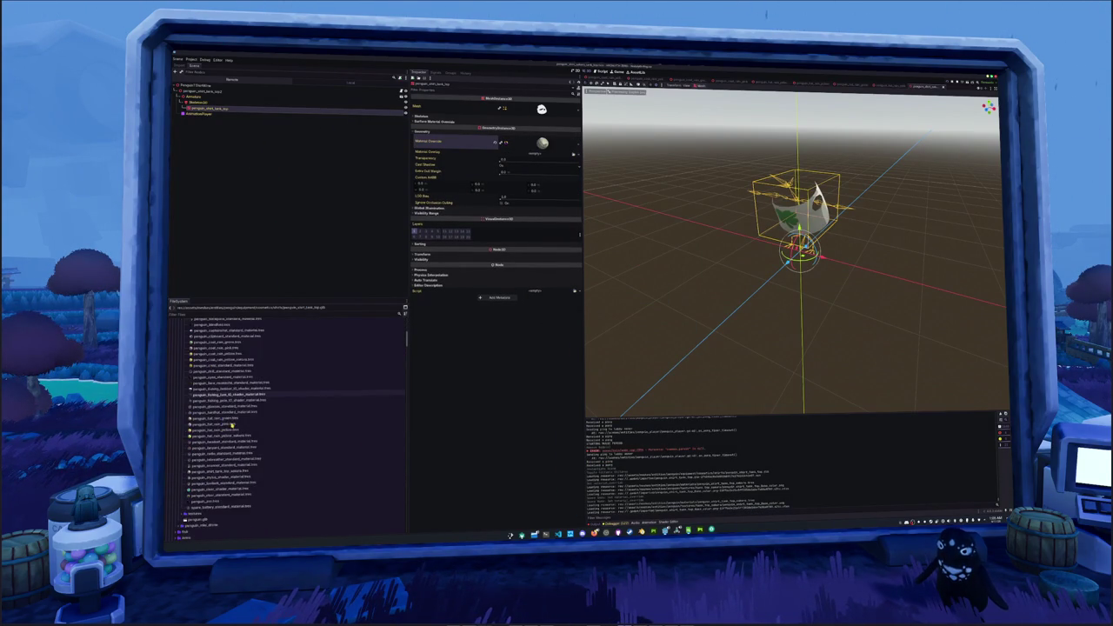
scroll(230, 428, up, 10)
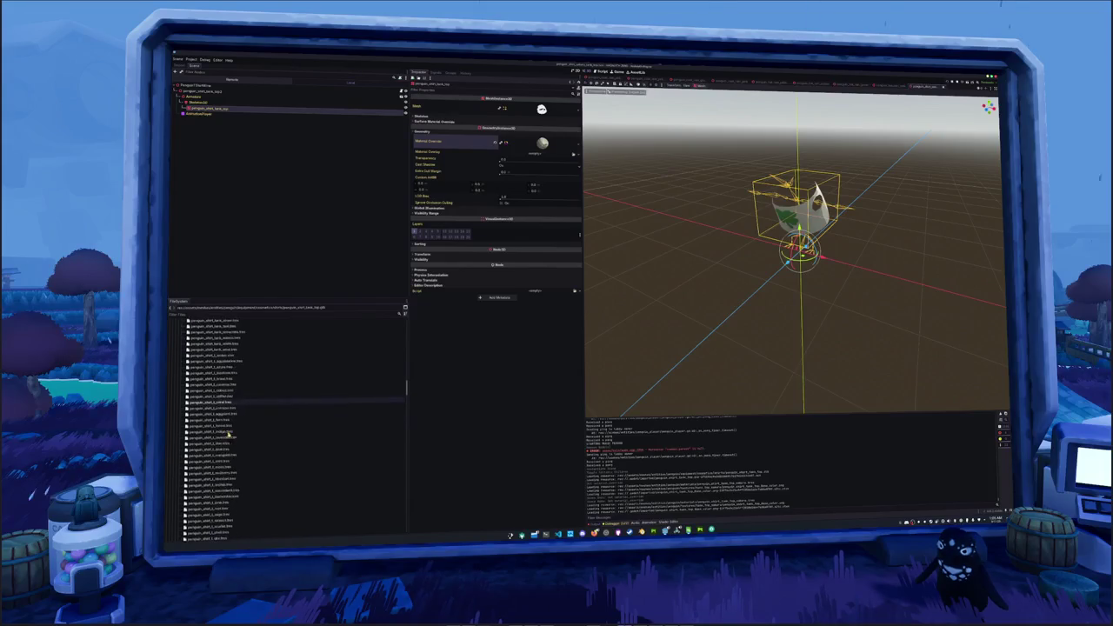
click(543, 143)
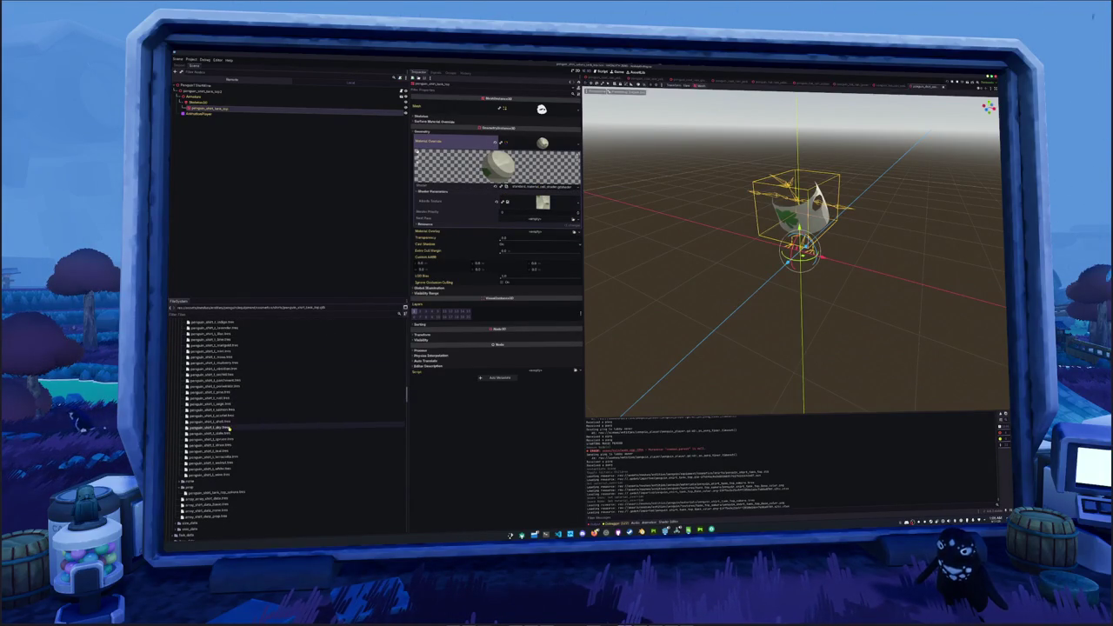
scroll(229, 430, down, 8)
scroll(228, 430, down, 10)
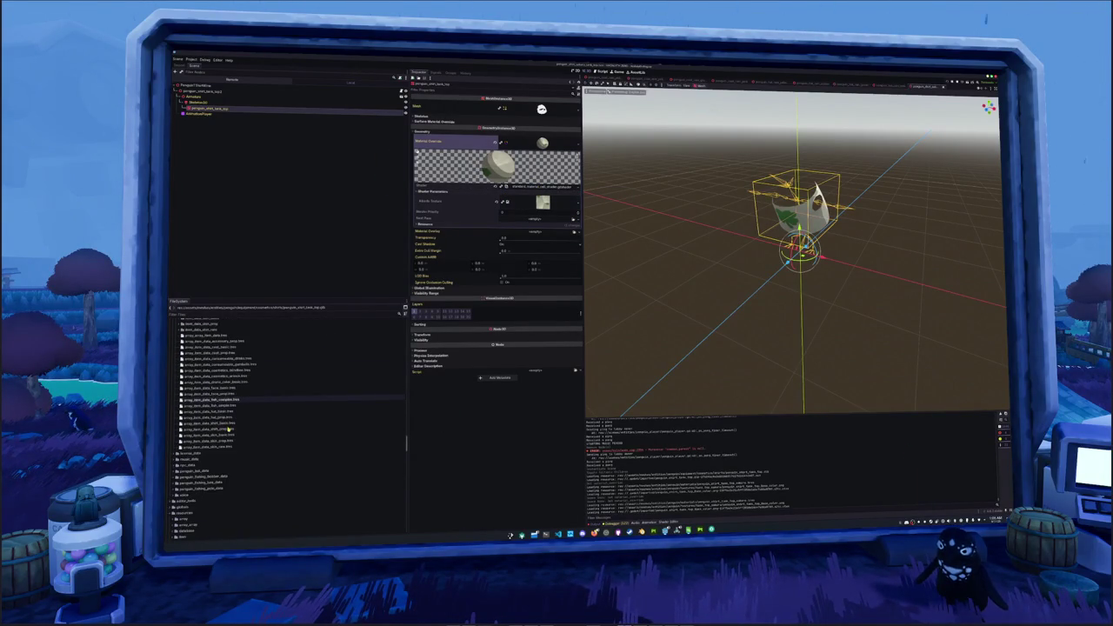
Load the cel_shader shader into the override material.
click(578, 185)
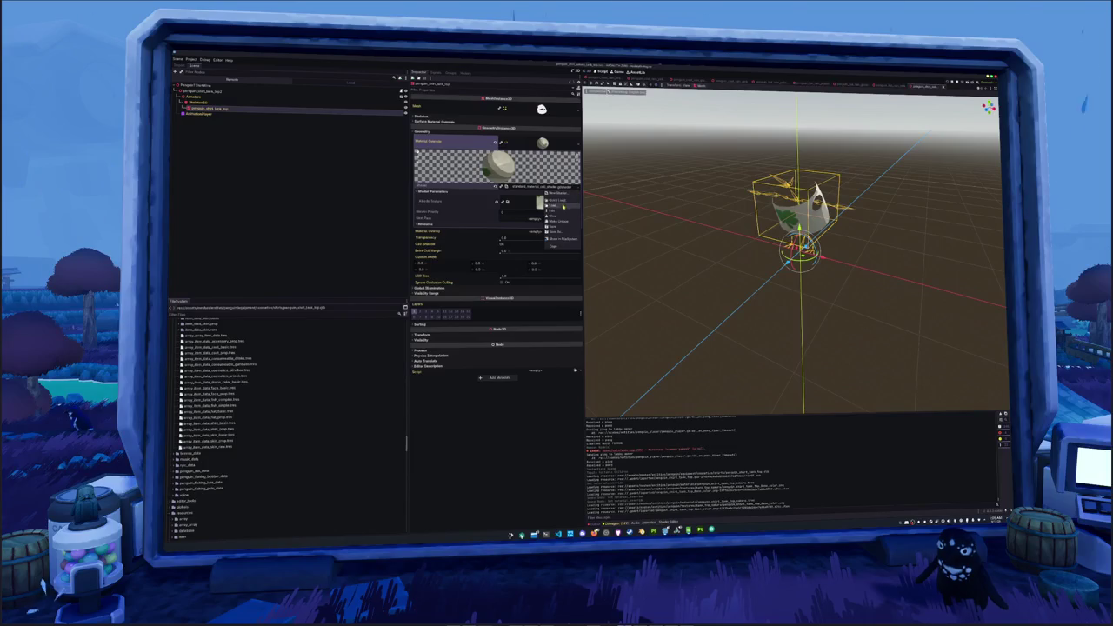
click(568, 202)
text(cel_shader)
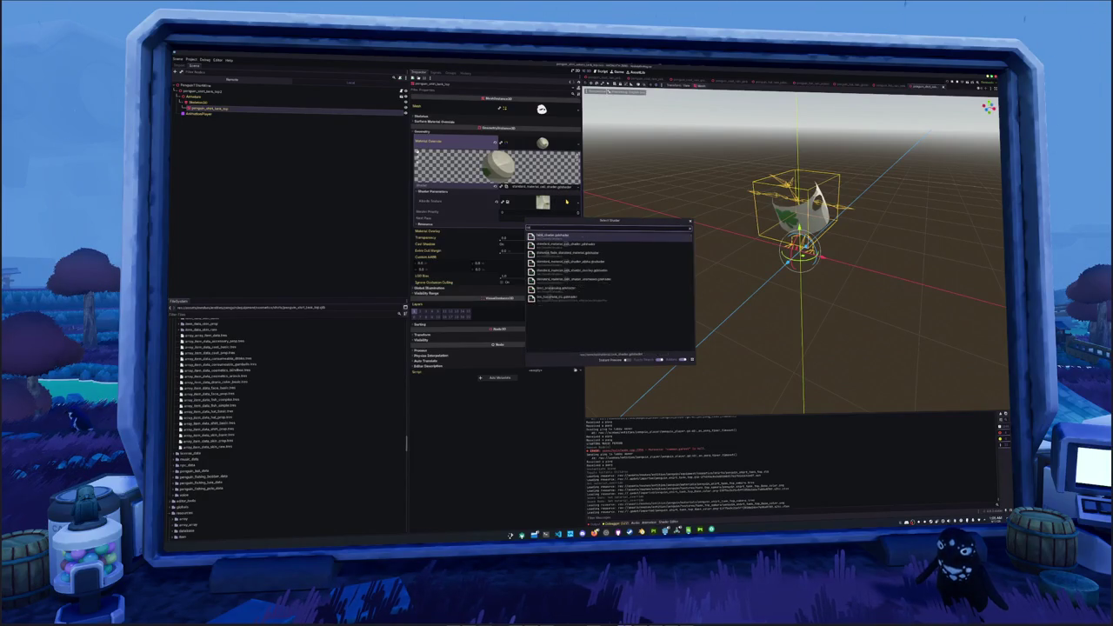
key(Down)
key(Down)
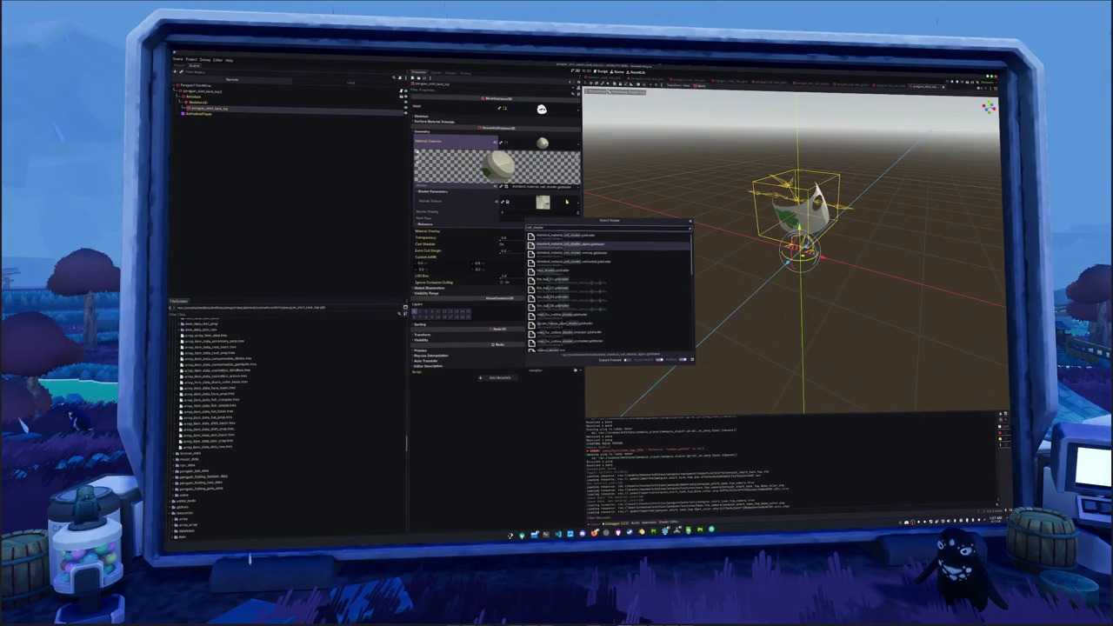
key(Return)
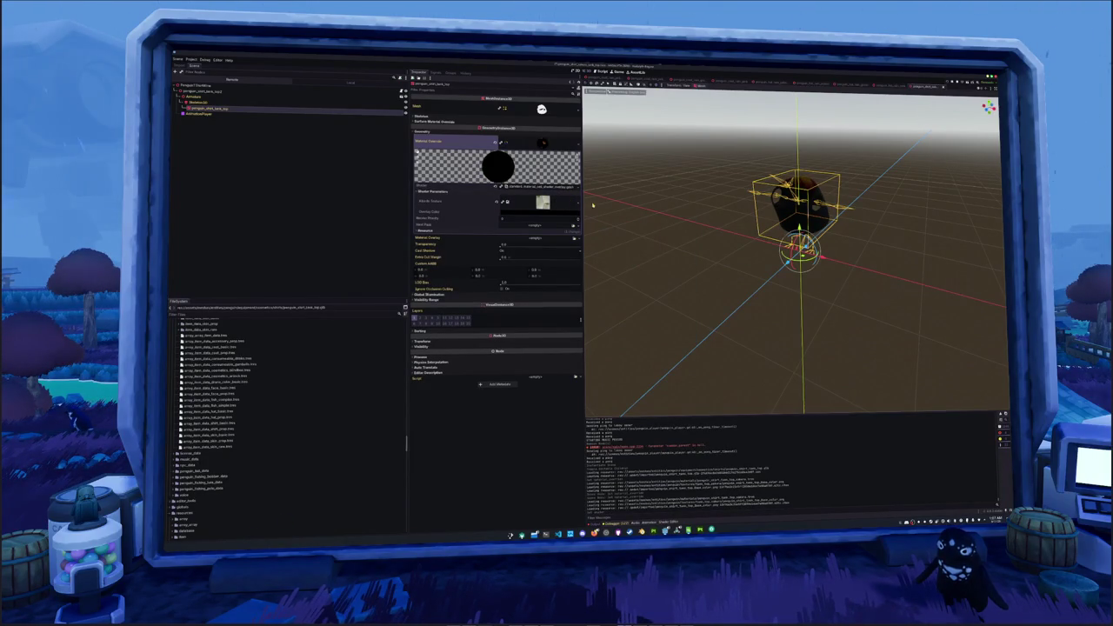
scroll(592, 204, up, 3)
click(538, 211)
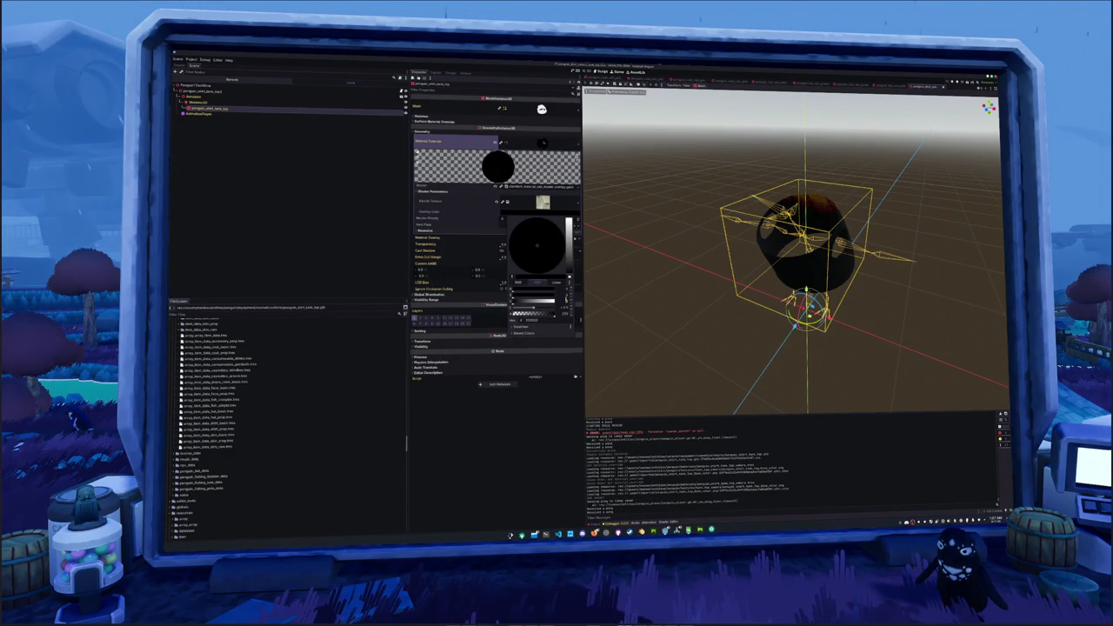
Lighten the material's albedo colour from black to a pale off-white using RGB sliders.
click(518, 282)
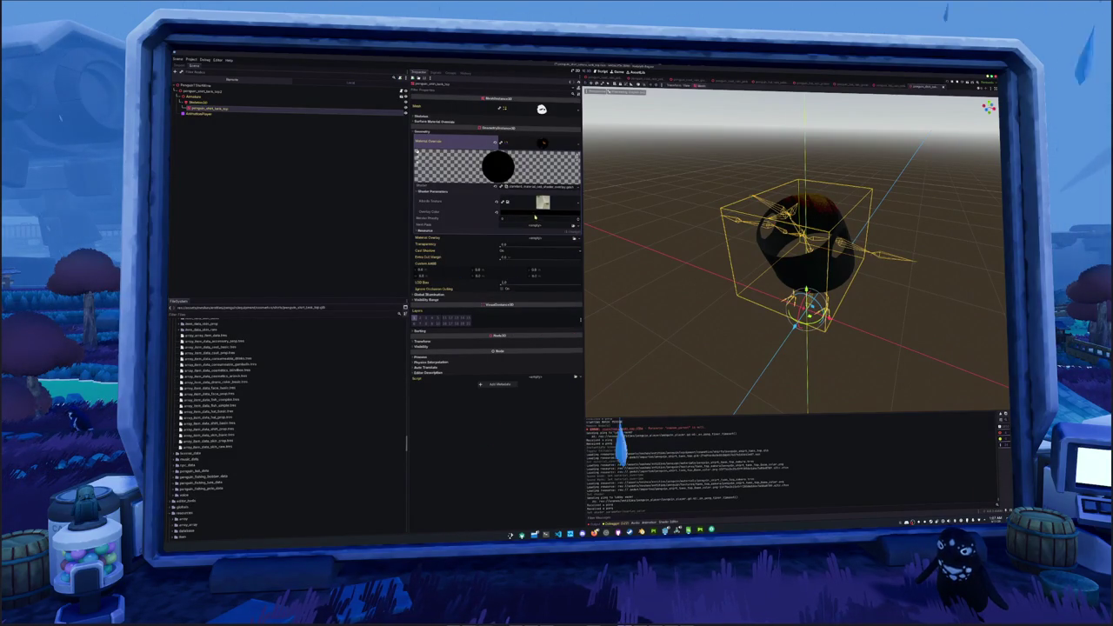
drag(570, 278, 570, 221)
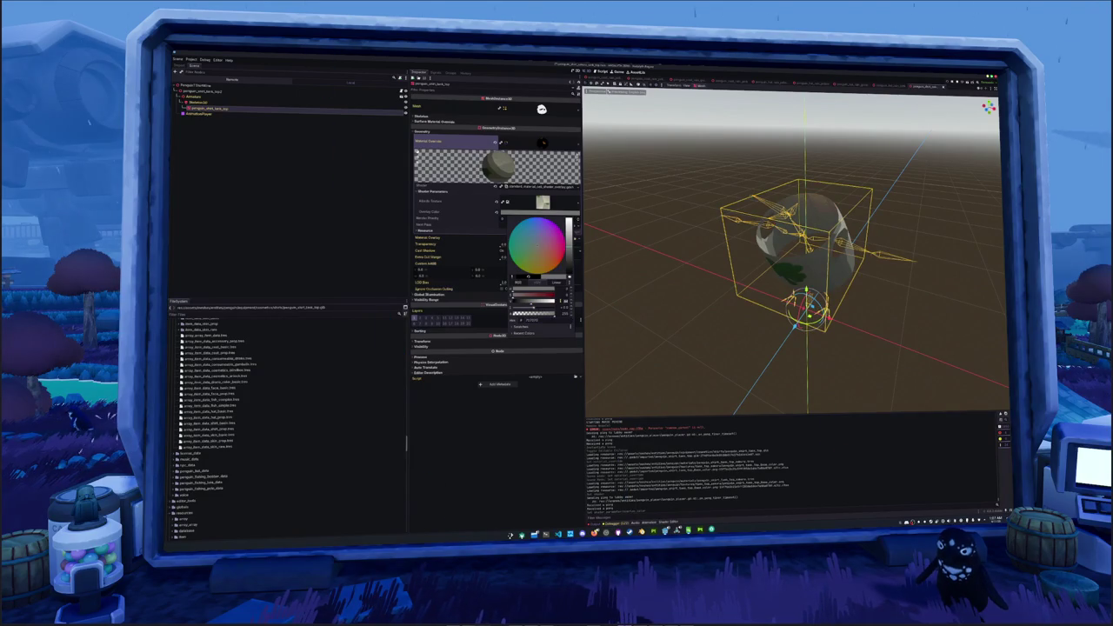
key(Escape)
drag(653, 243, 650, 303)
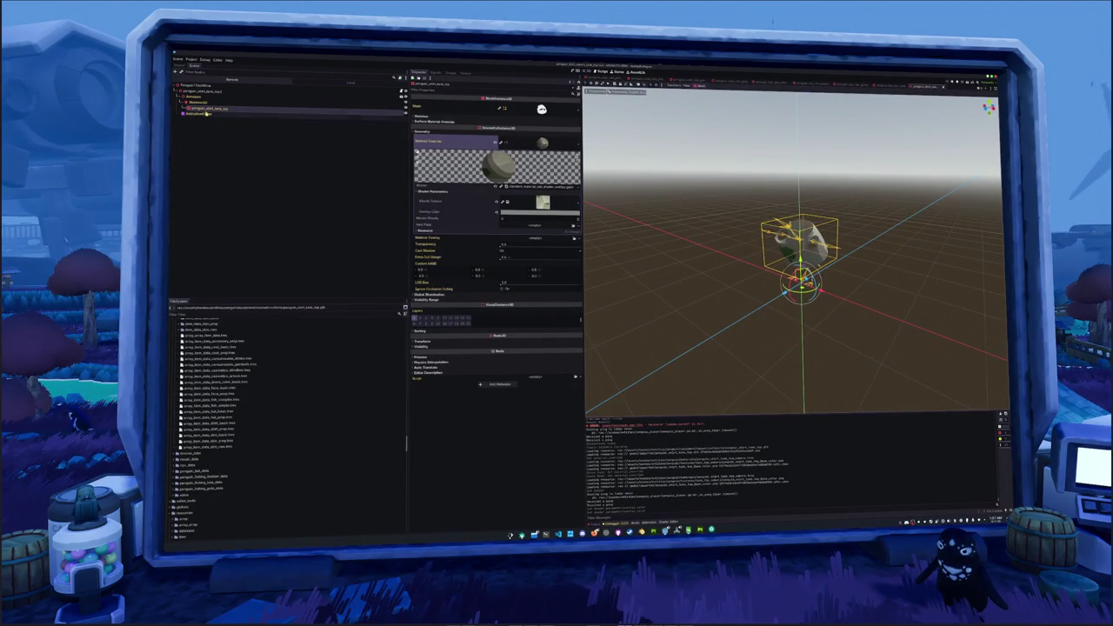
click(530, 213)
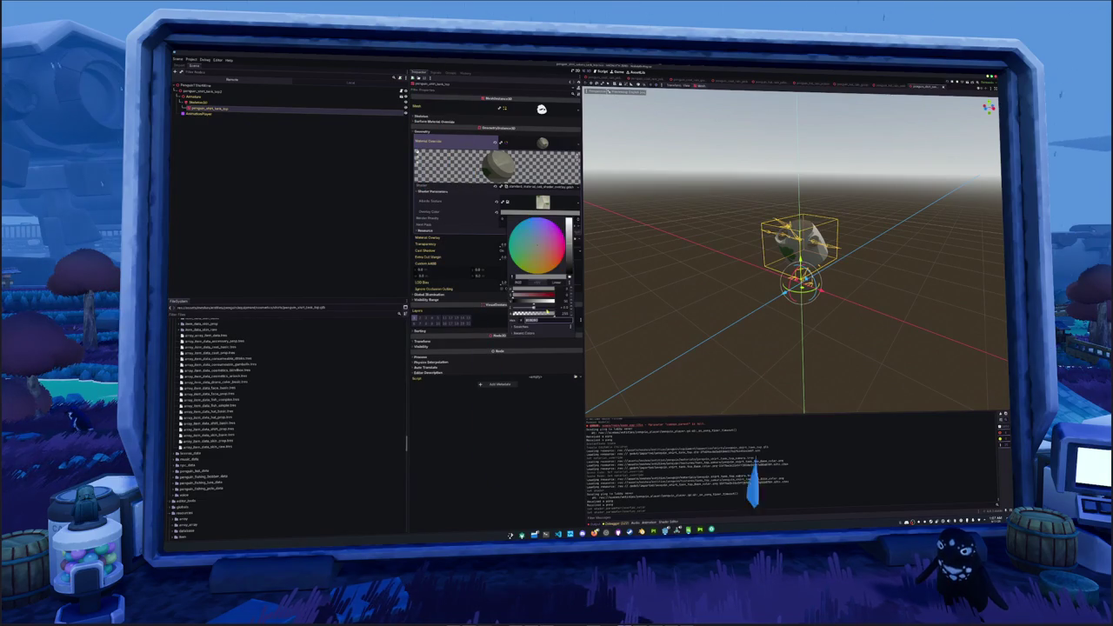
drag(535, 305, 568, 305)
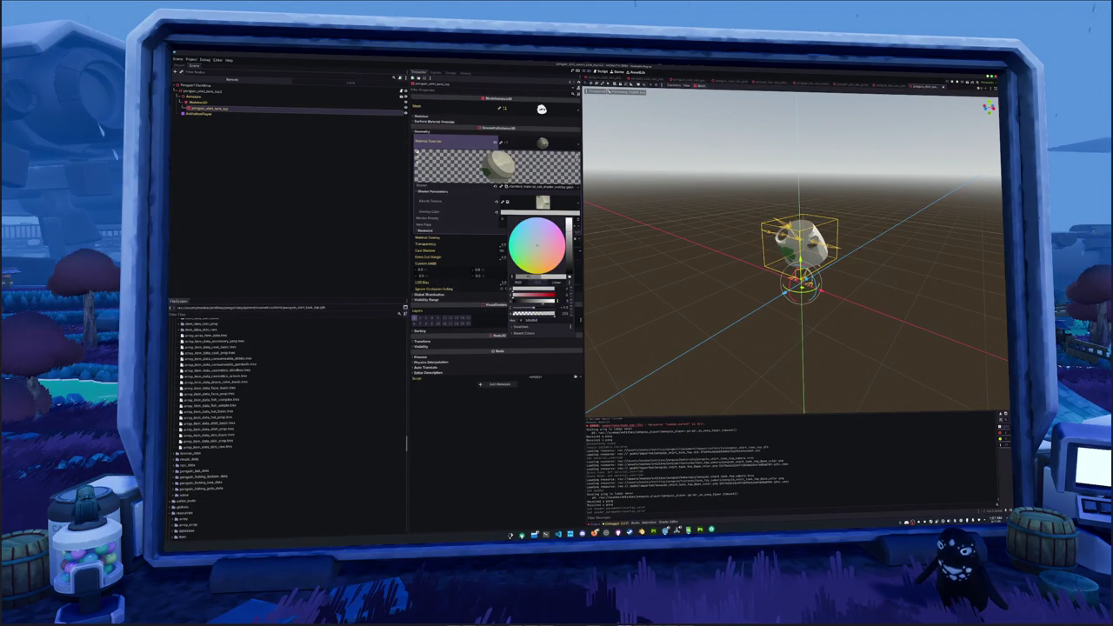
key(Escape)
click(366, 235)
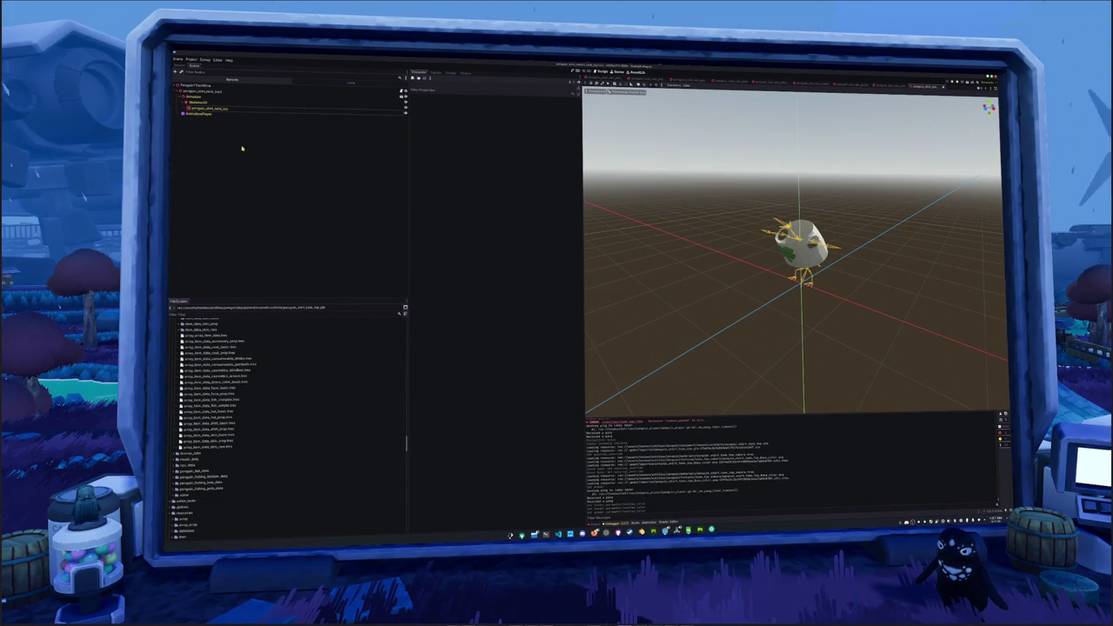
Inspect the shirt scene's nodes, then open the batch tasks scene via quick resource search.
click(200, 84)
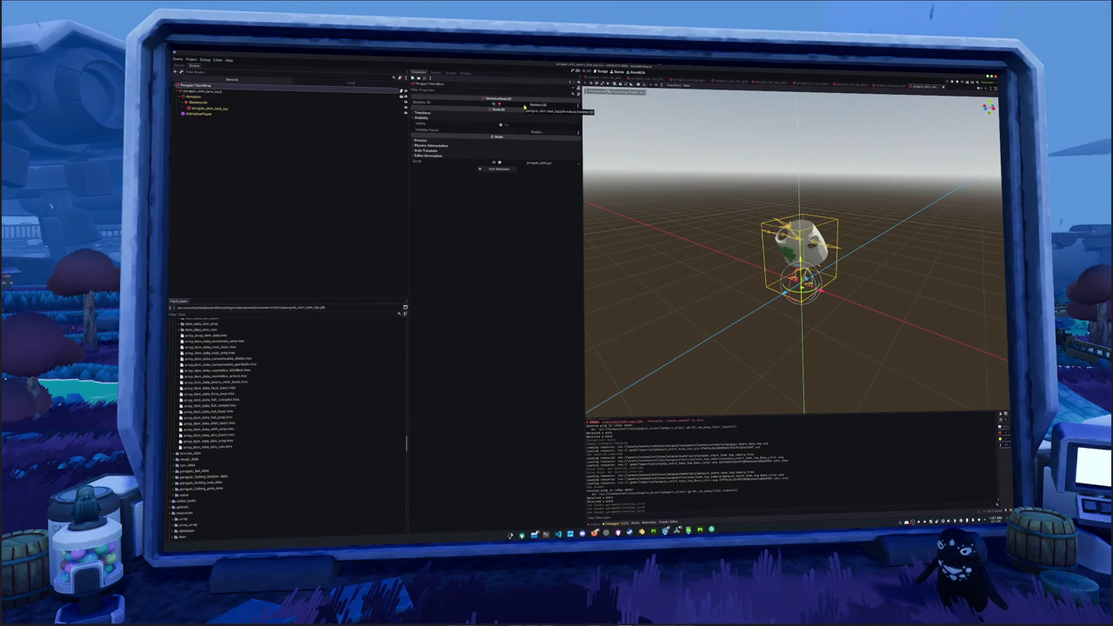
click(209, 91)
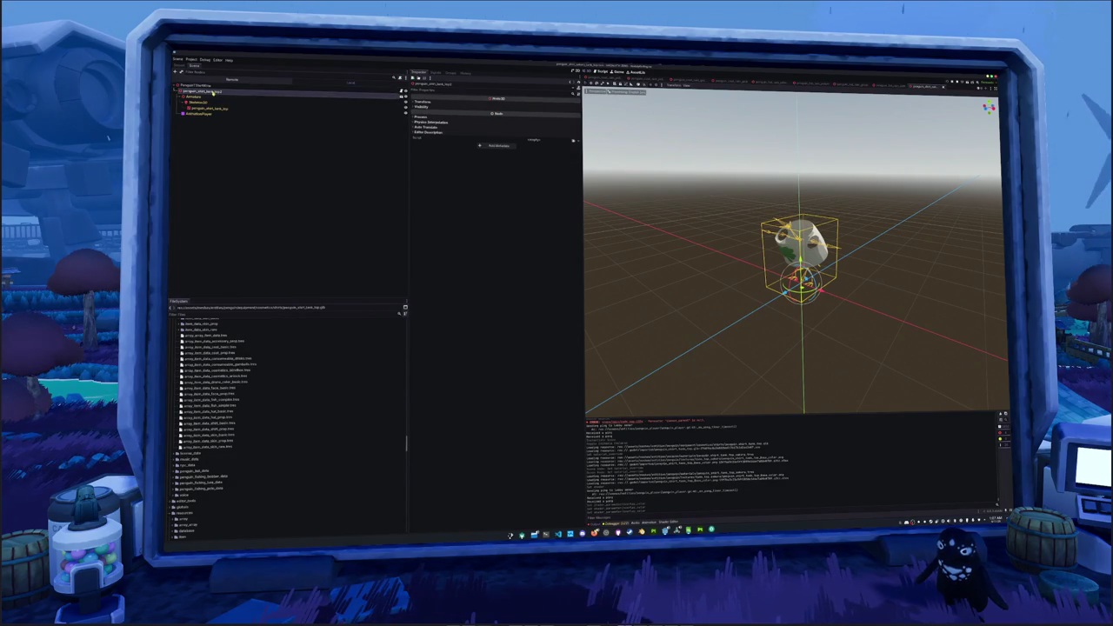
click(212, 90)
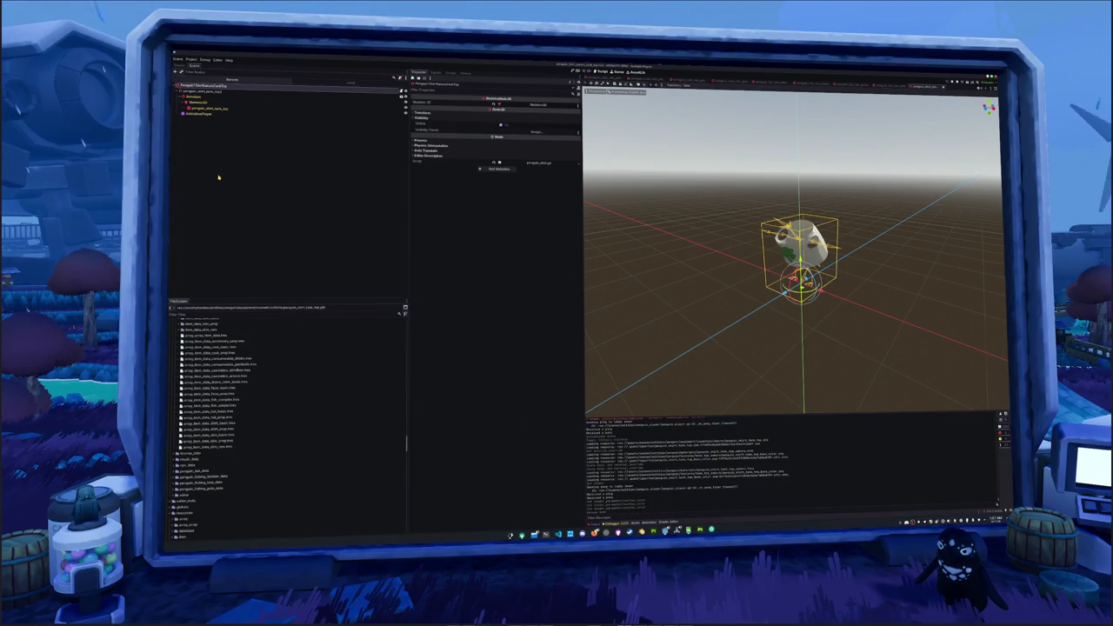
click(228, 92)
click(243, 179)
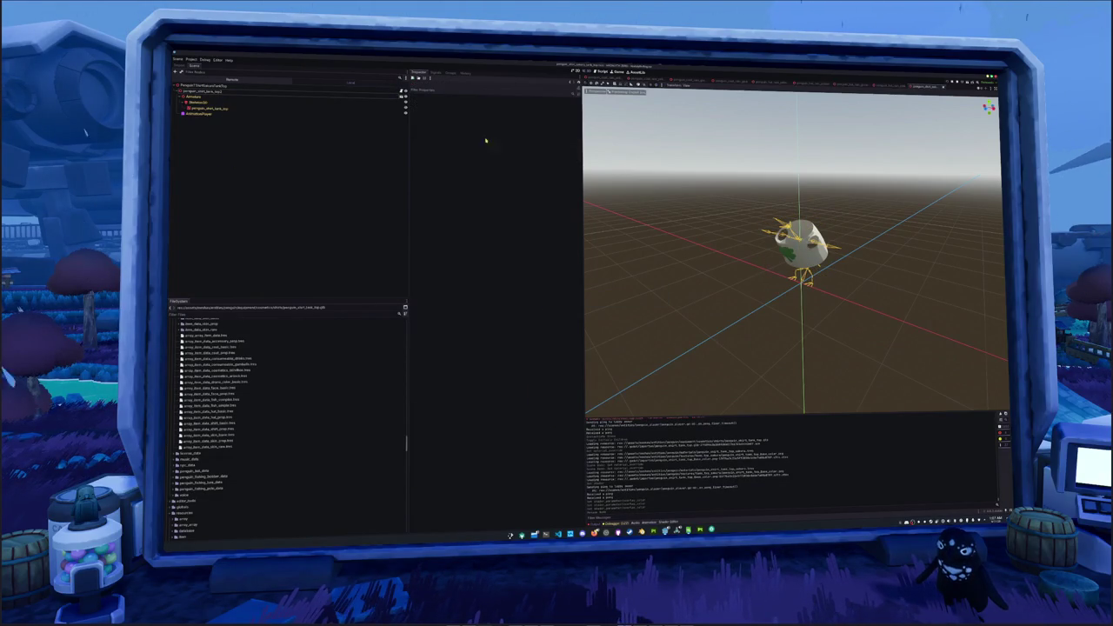
key(shift+alt+o)
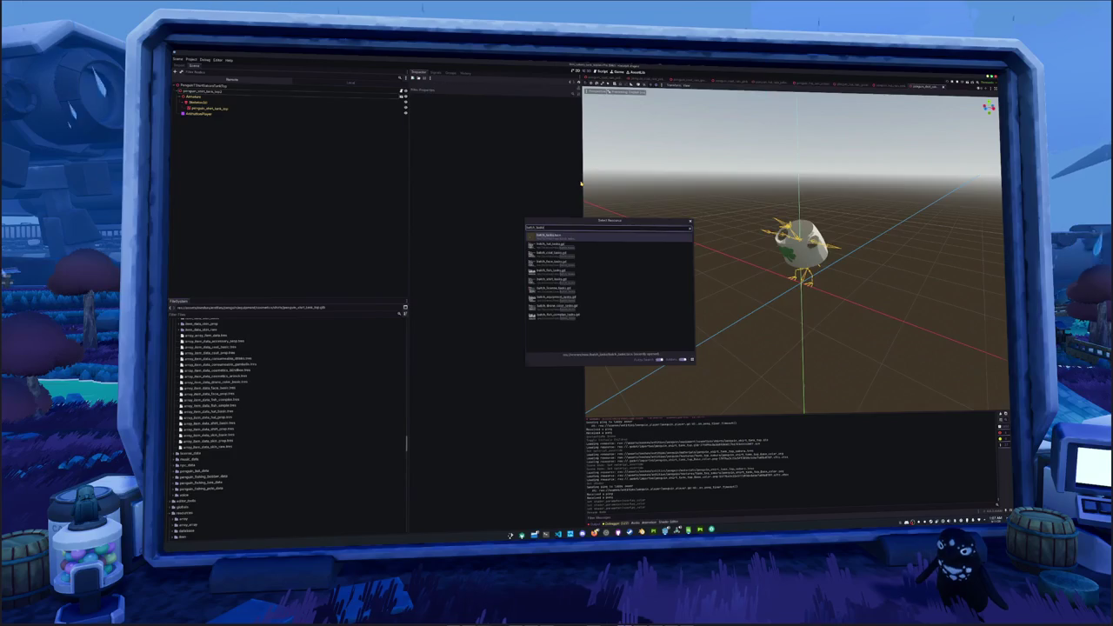
key(Return)
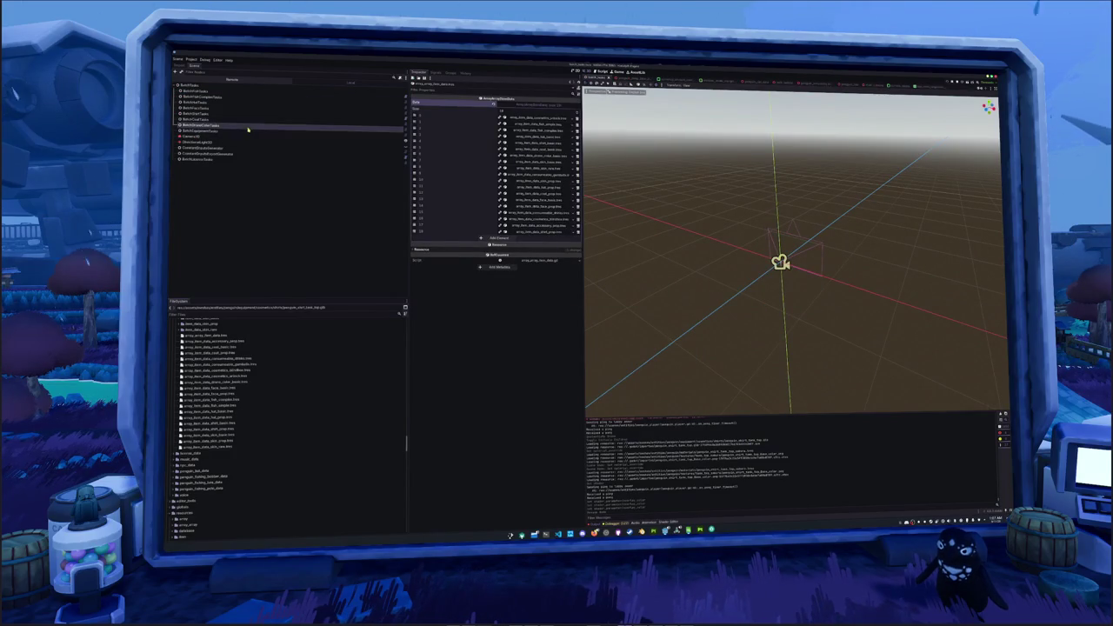
Inspect the BatchShirtTasks node and return from Blender so Godot reimports assets and saves.
click(217, 108)
click(226, 114)
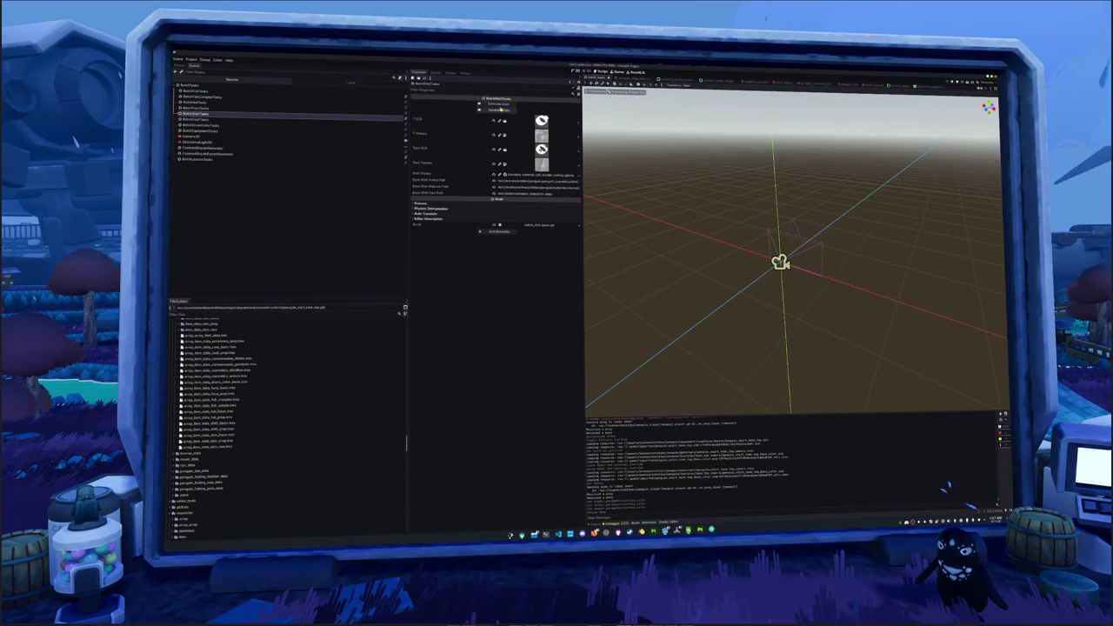
key(alt+Tab)
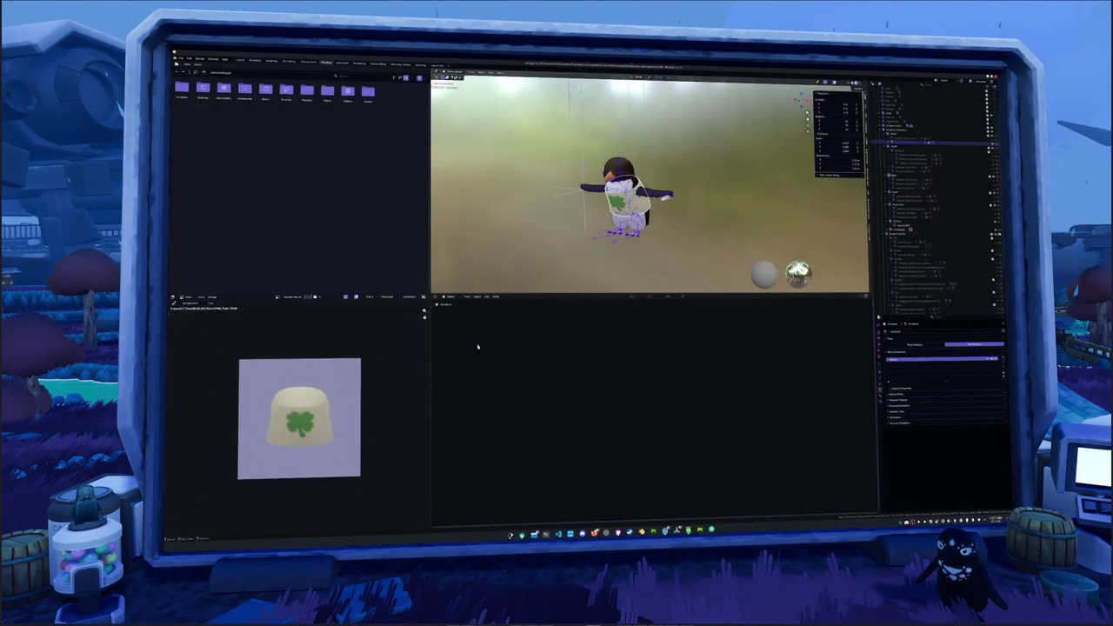
key(alt+Tab)
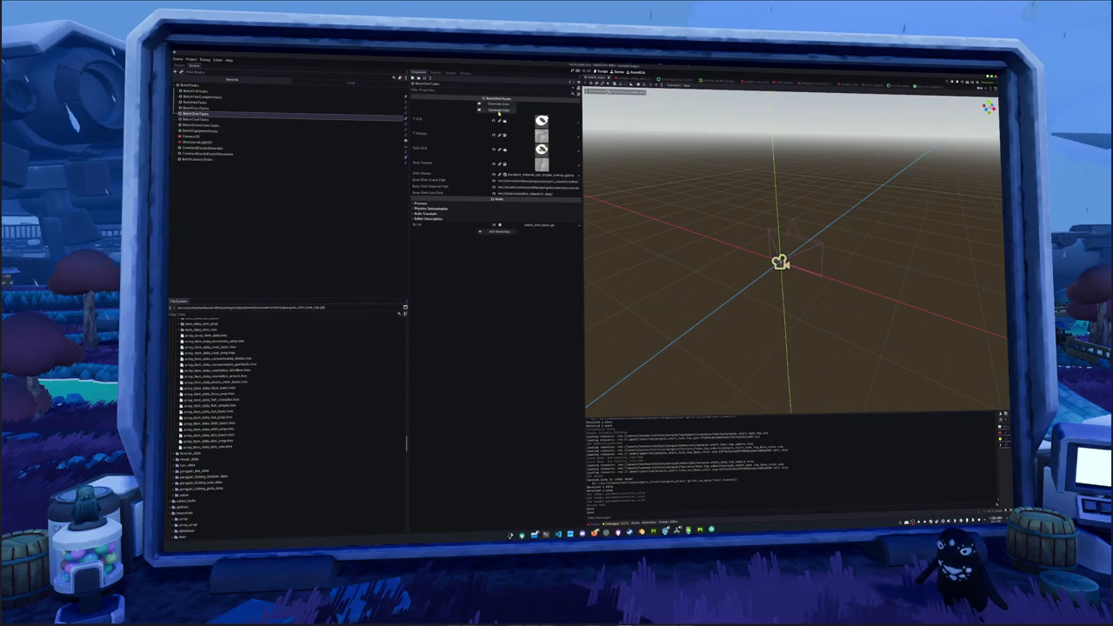
key(alt+Tab)
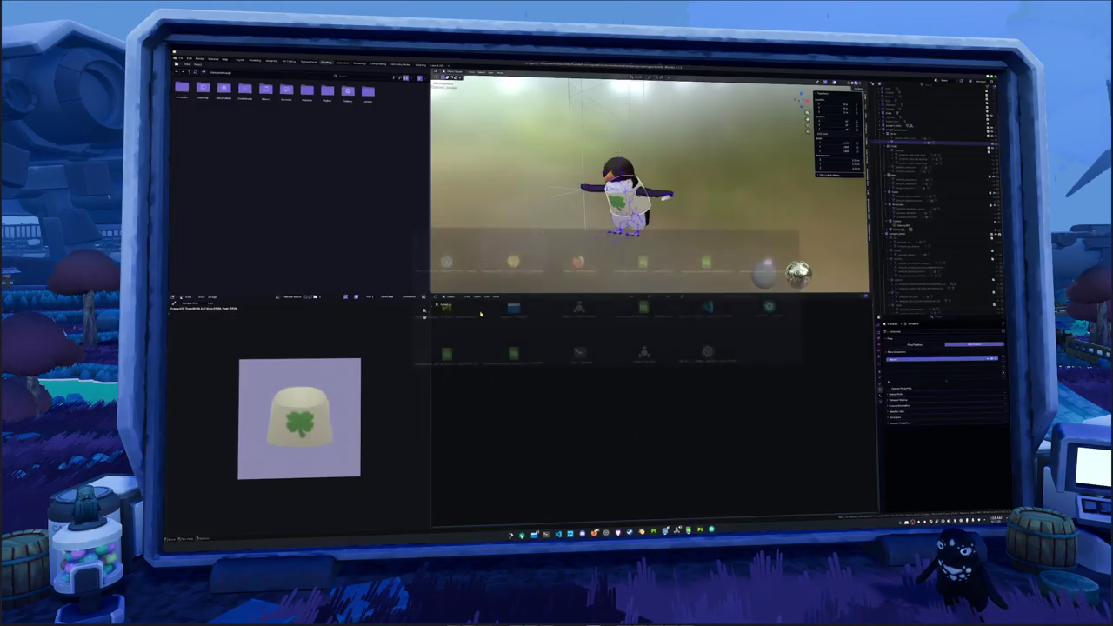
key(alt+Tab)
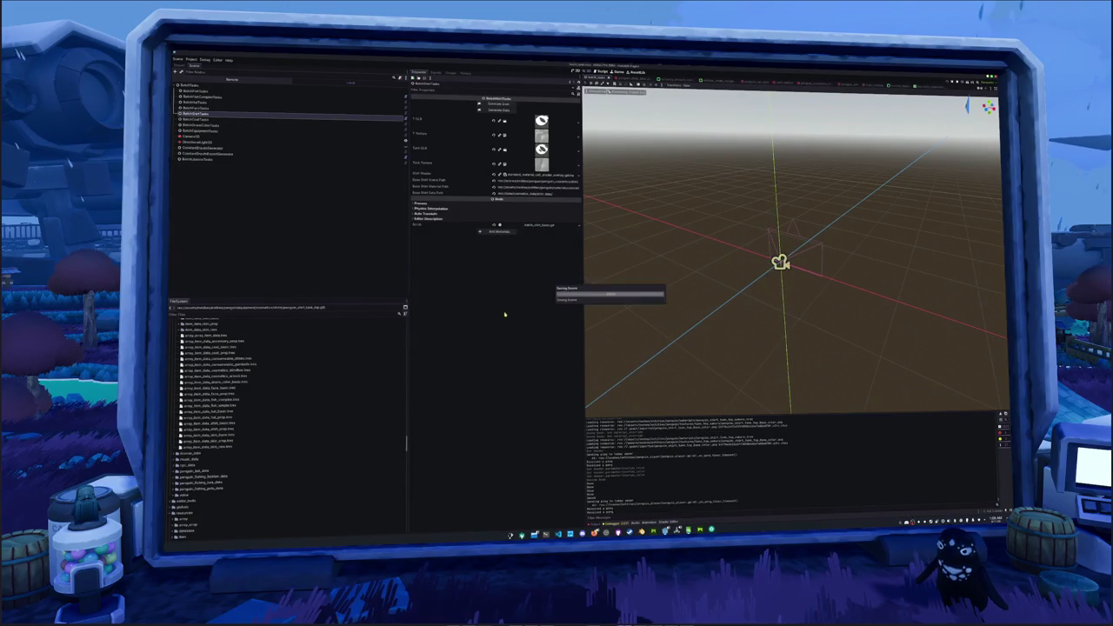
Run the game, walk the penguin with A and D, open the inventory, then show the spreadsheet.
key(F5)
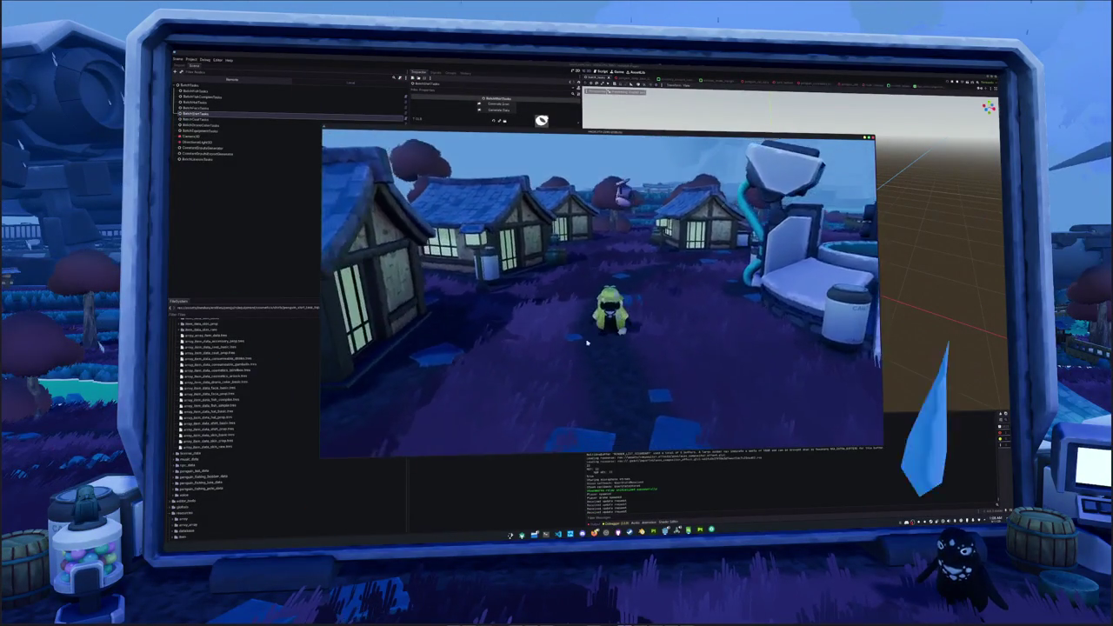
key(i)
key(i)
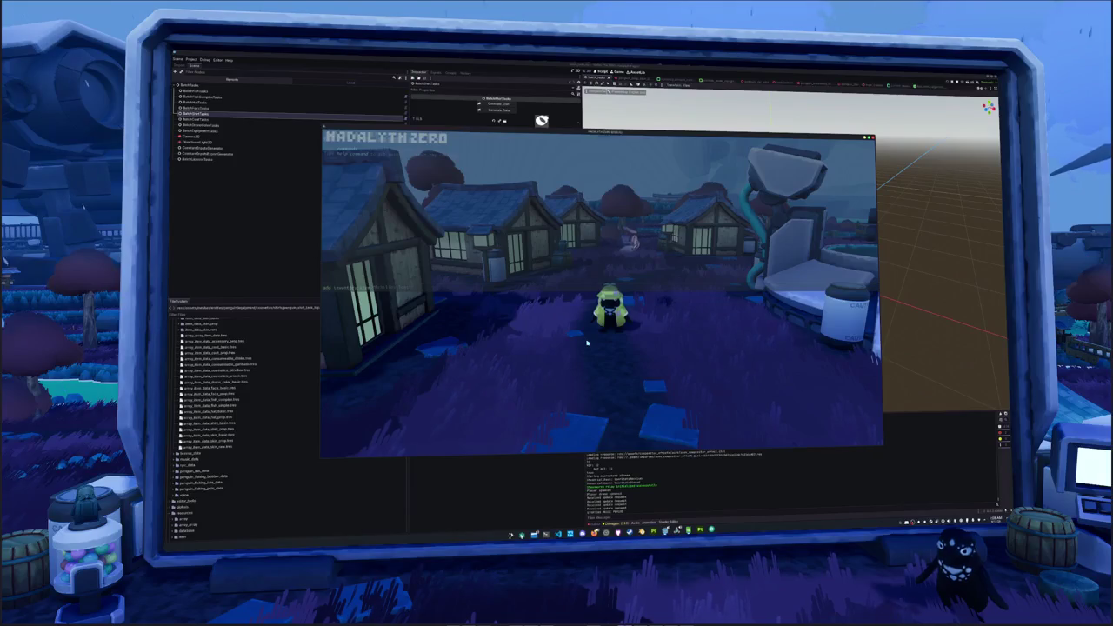
key(a)
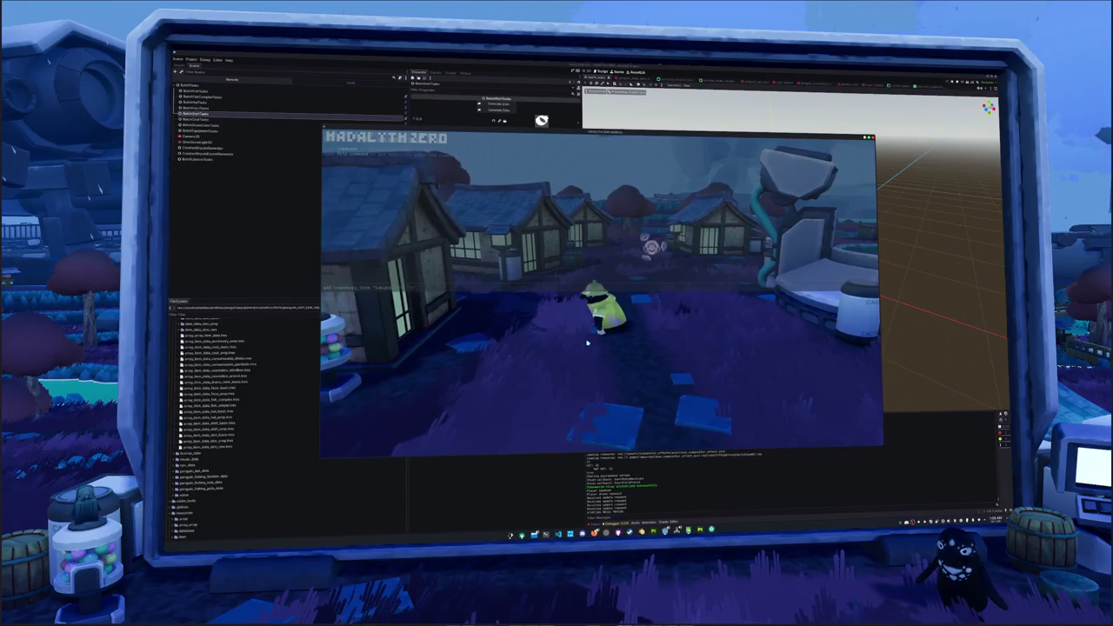
key(d)
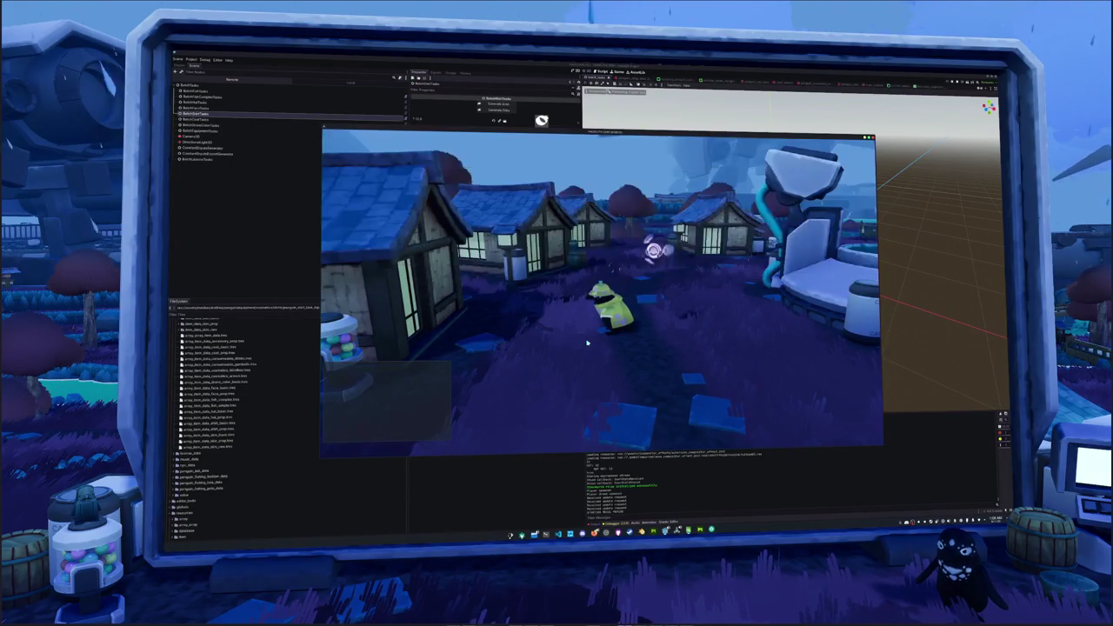
key(i)
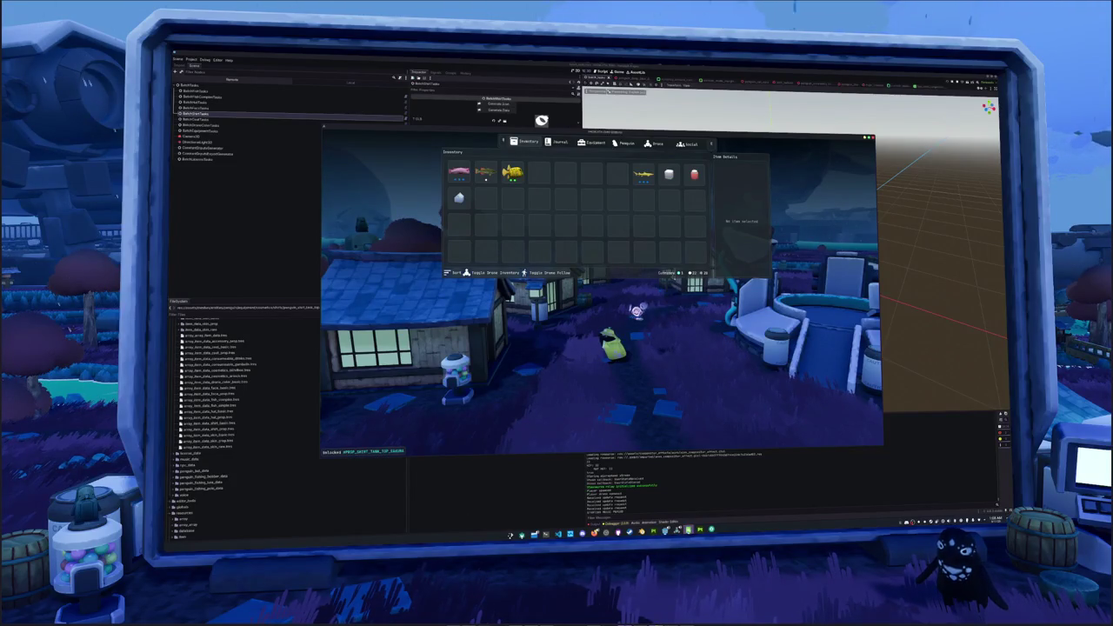
click(687, 527)
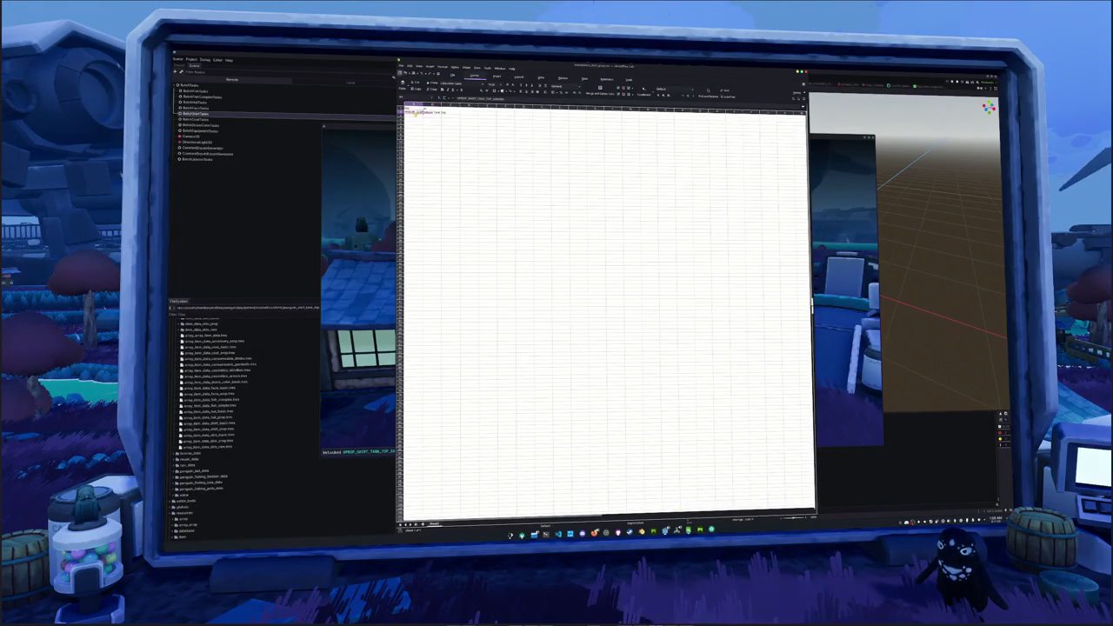
In Project Settings > Localization, add a file from the translations folder to the translation list.
click(856, 479)
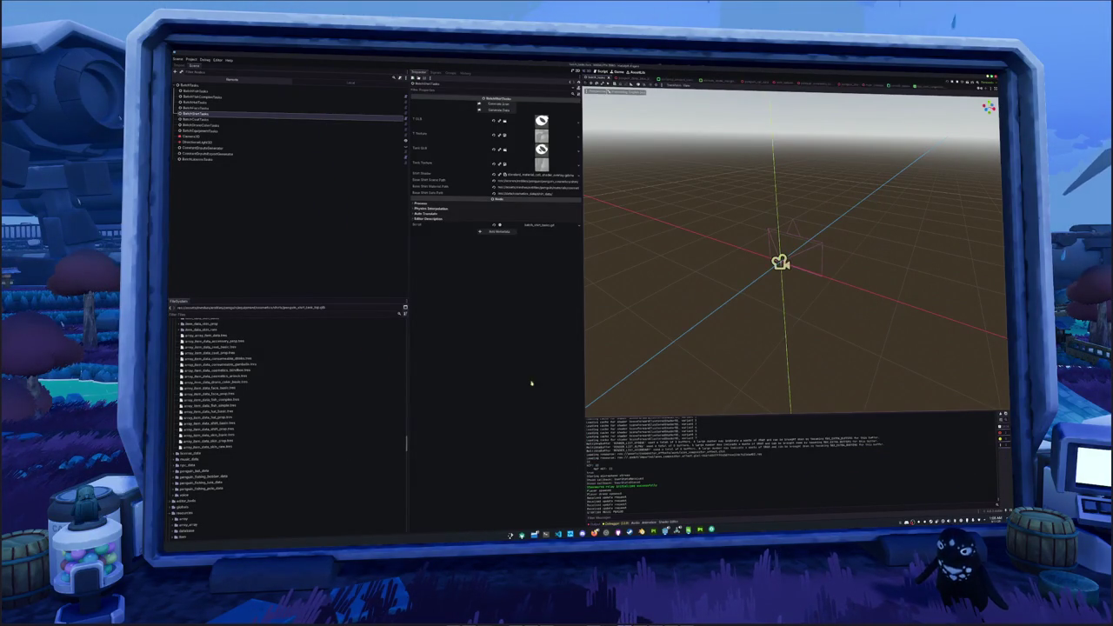
click(190, 59)
click(199, 67)
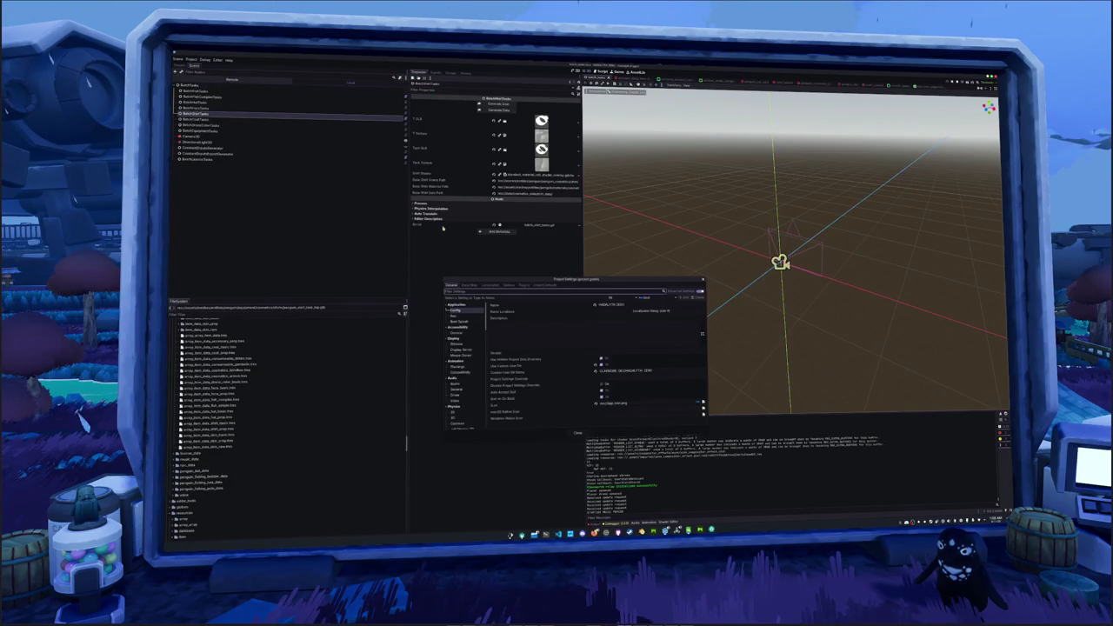
click(492, 284)
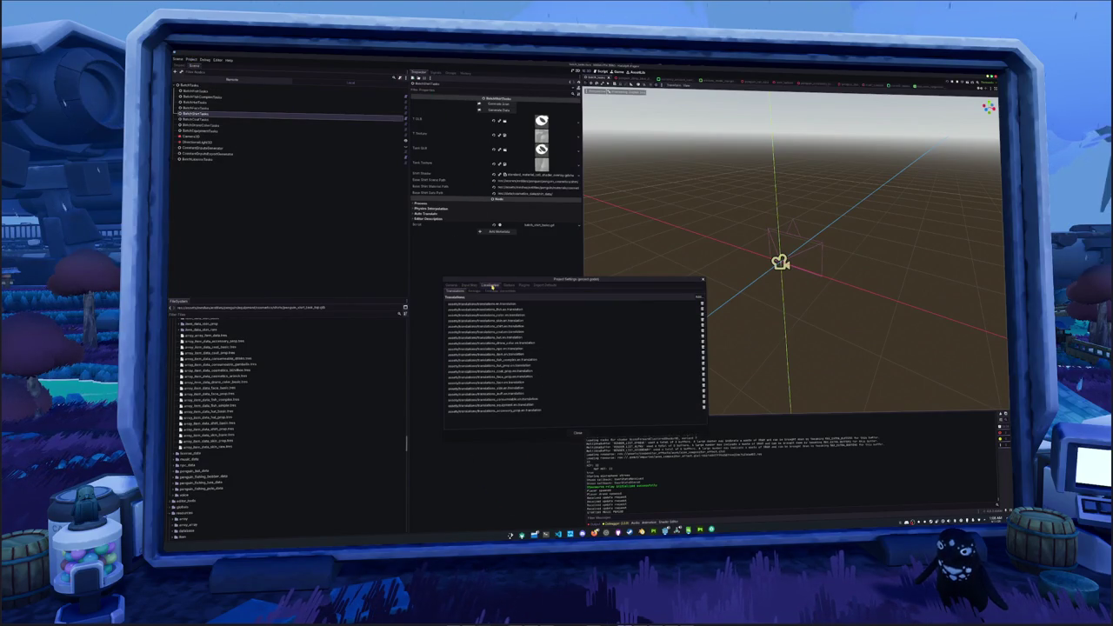
click(696, 298)
double_click(579, 240)
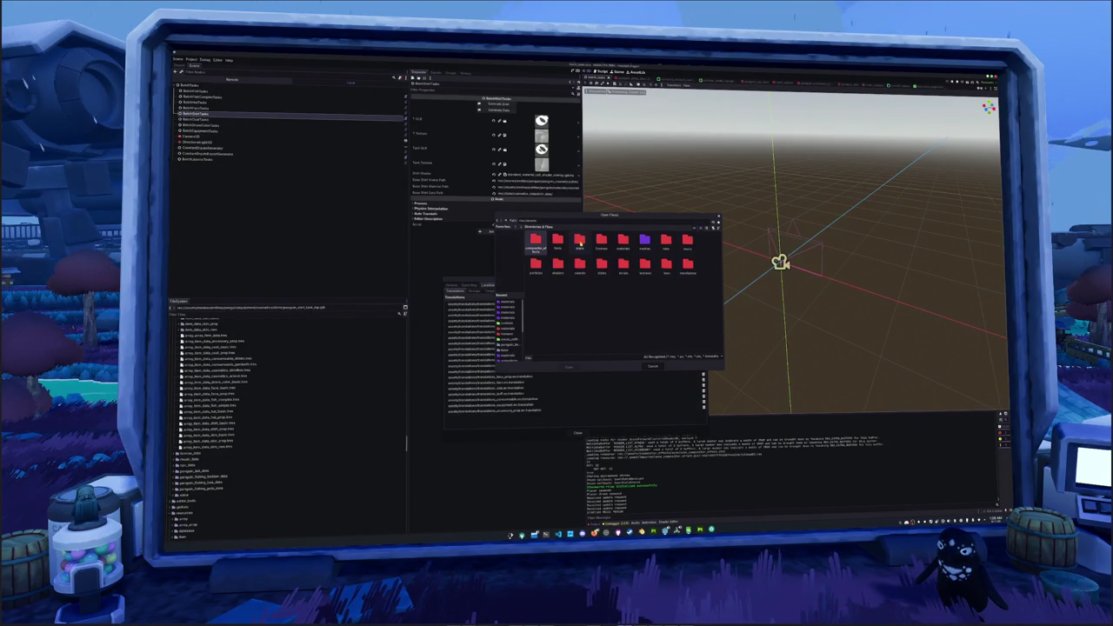
double_click(687, 264)
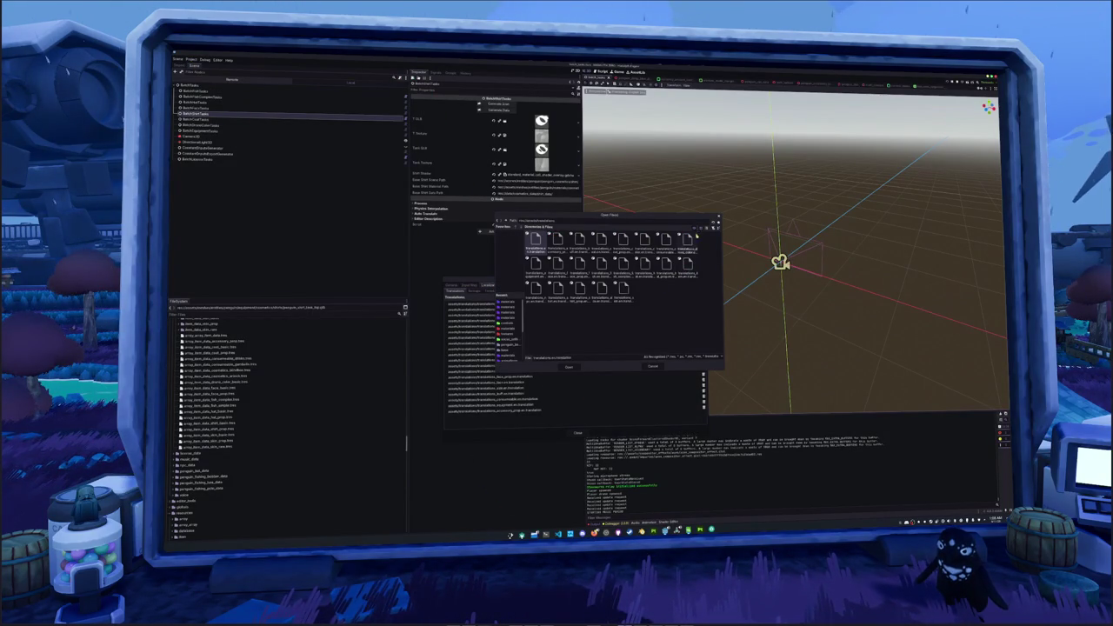
click(700, 227)
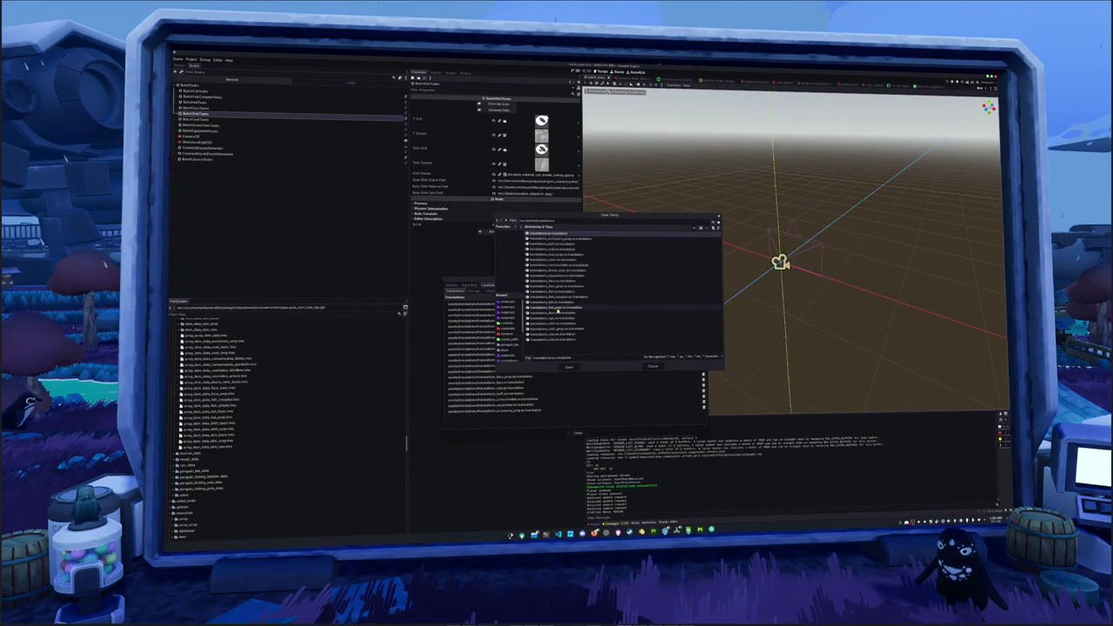
click(569, 366)
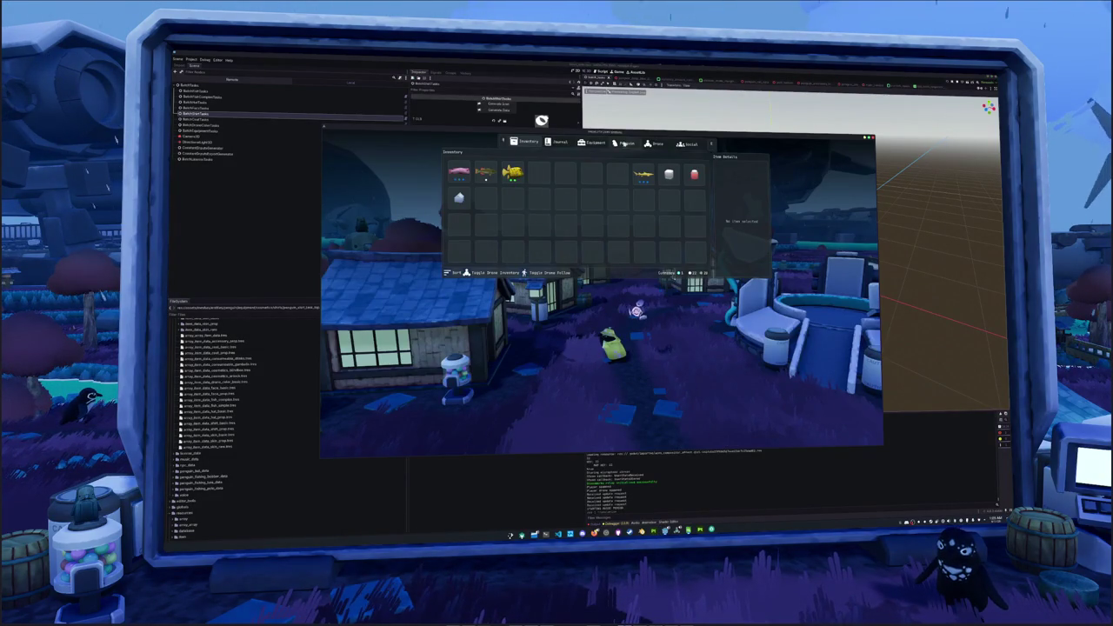
Browse the Penguin cosmetics grid in the running game, then stop the game and return to Blender.
click(624, 142)
scroll(537, 228, down, 5)
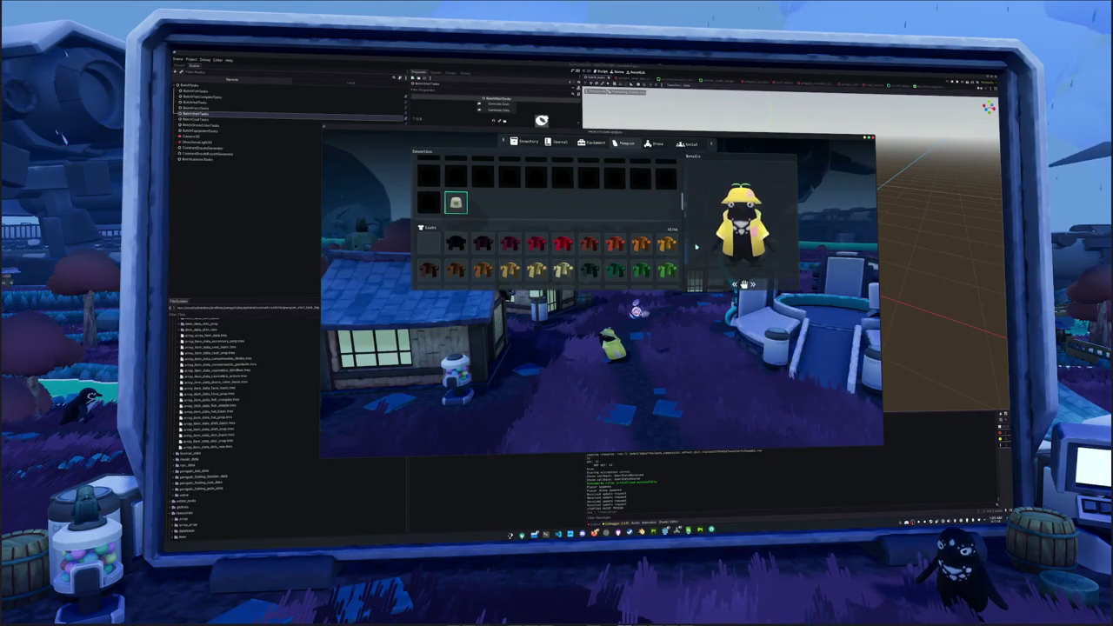
scroll(460, 213, up, 5)
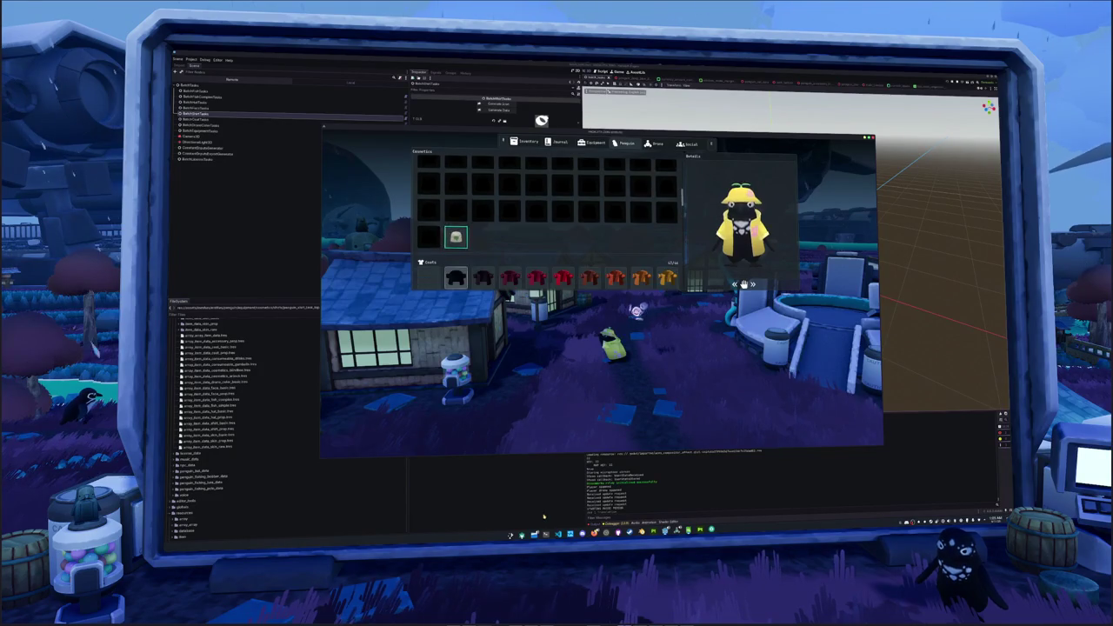
key(F8)
key(alt+Tab)
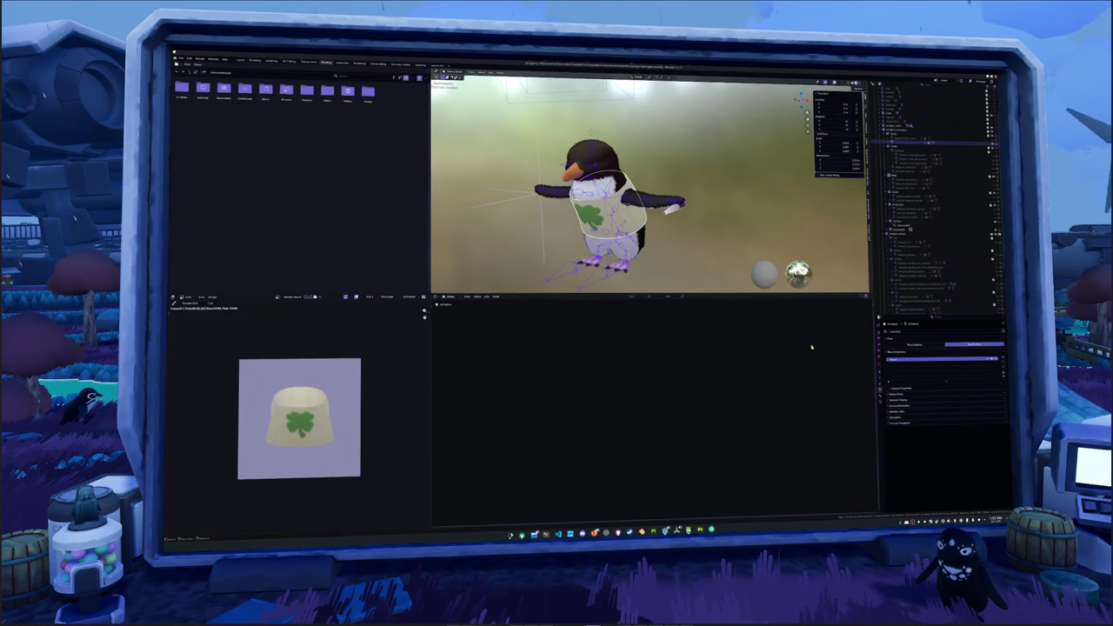
Show the armature in Pose Position and select the penguin mesh with the armature.
click(913, 345)
click(904, 141)
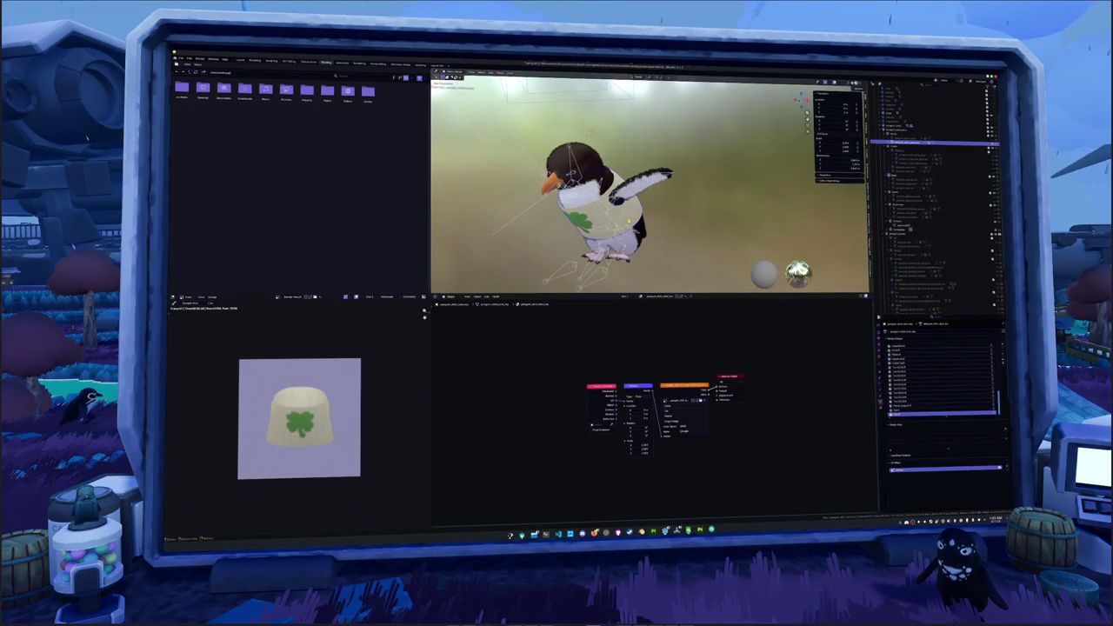
click(904, 141)
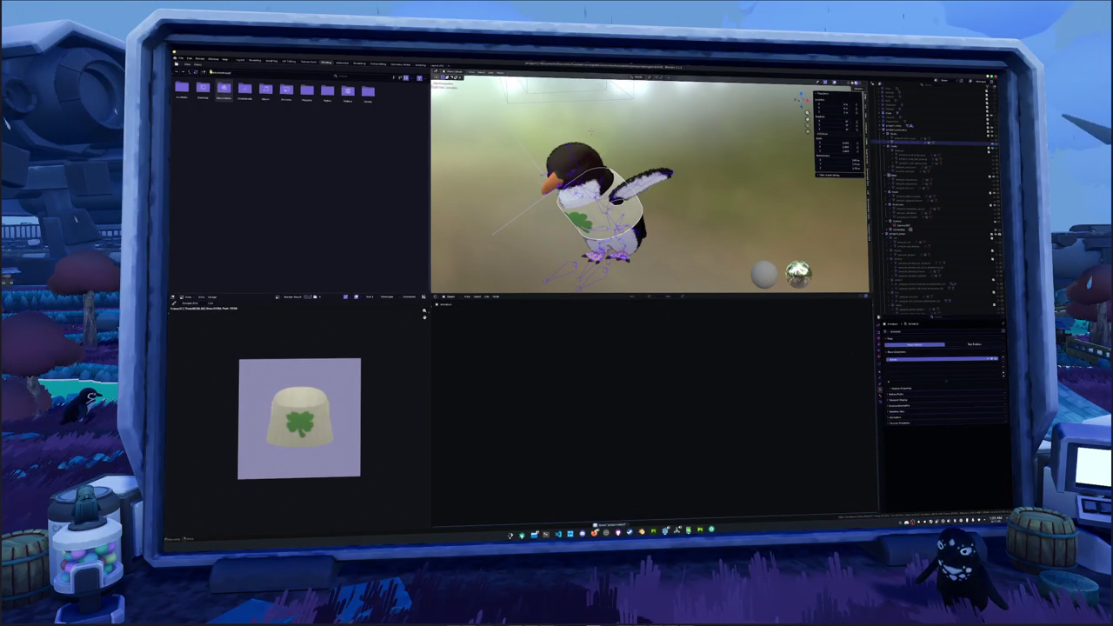
Export the selection as glTF over the existing export file and open its folder.
click(180, 59)
mouse_move(194, 132)
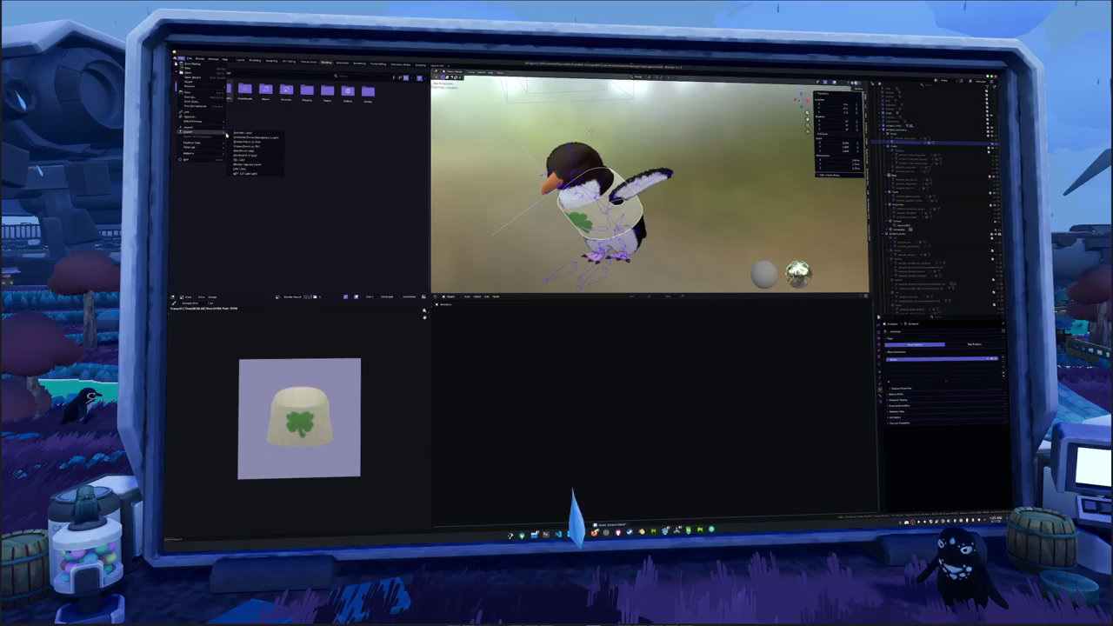
click(249, 175)
click(476, 98)
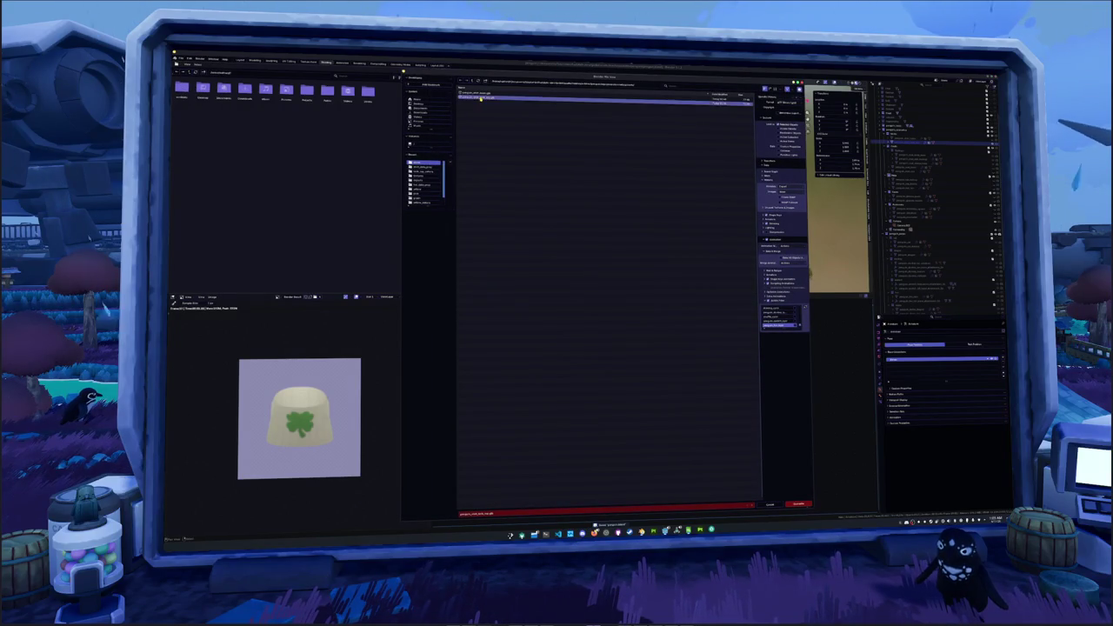
click(797, 504)
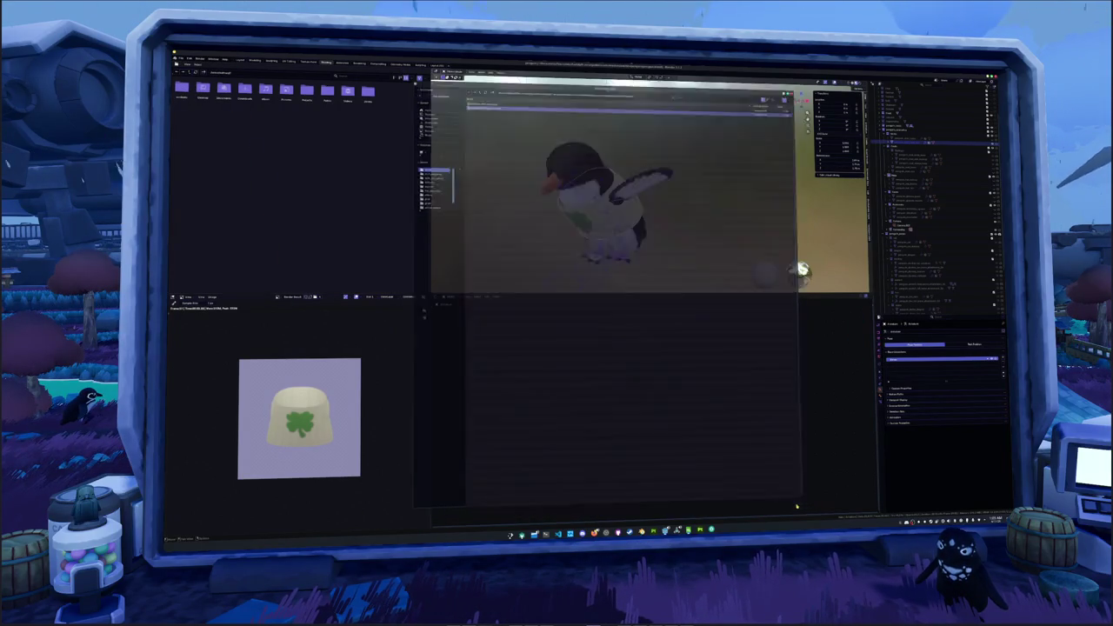
key(alt+Tab)
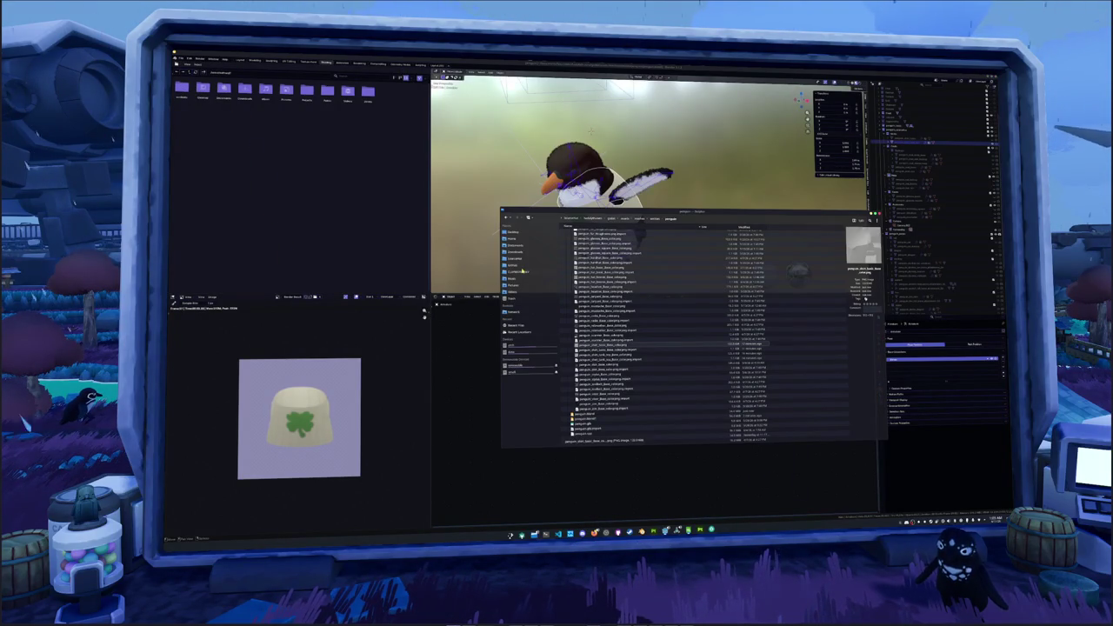
Go to the penguin folder and open the cosmetics .cfg file in the text editor.
click(521, 271)
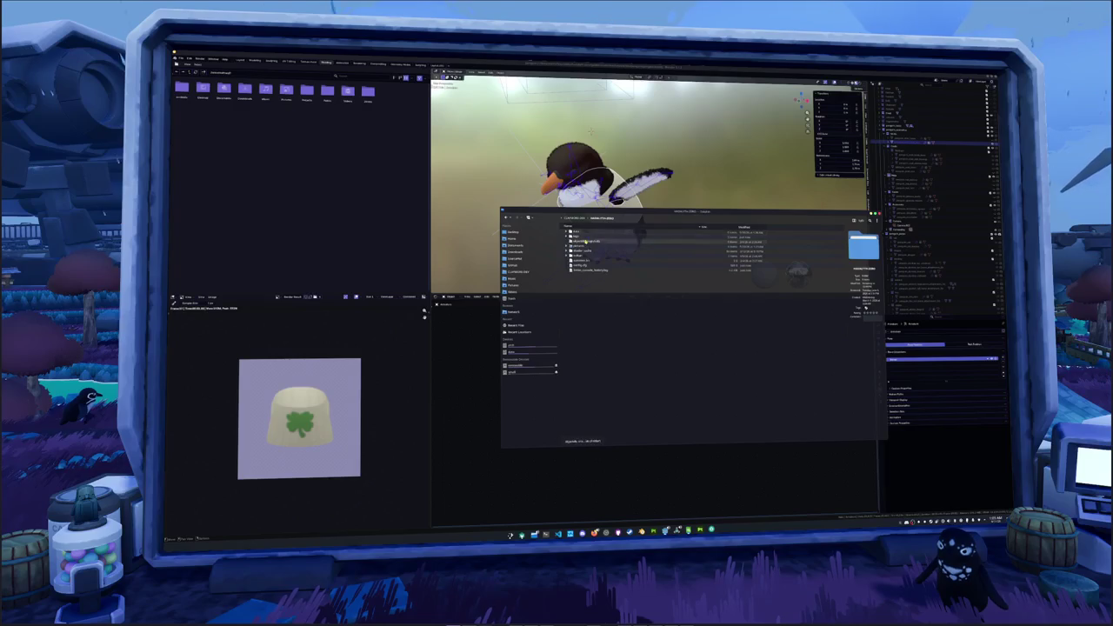
click(583, 234)
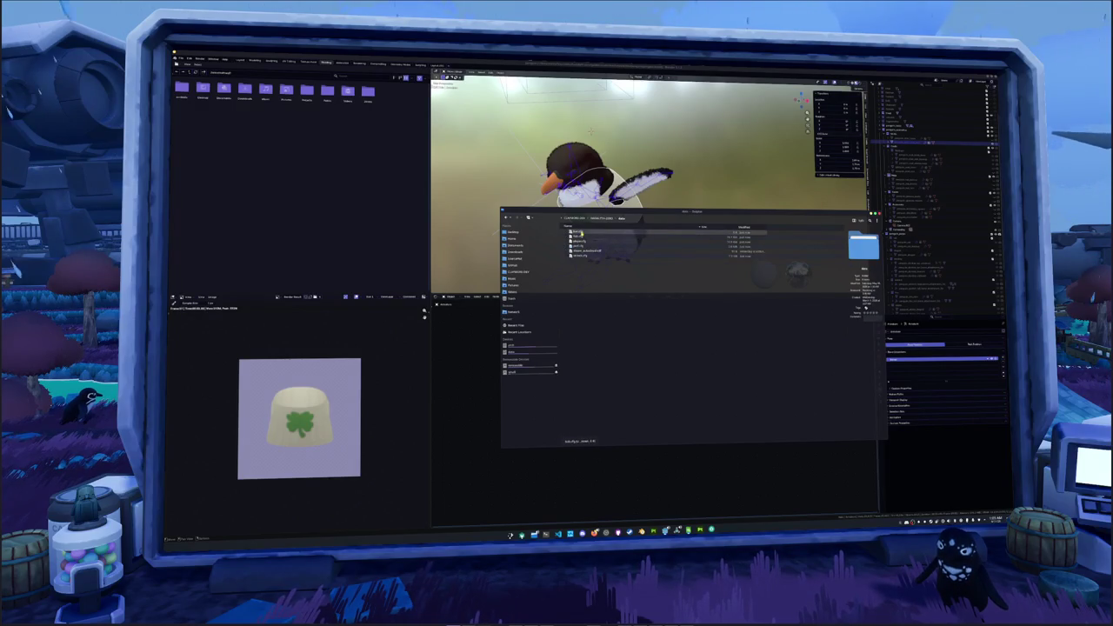
double_click(578, 251)
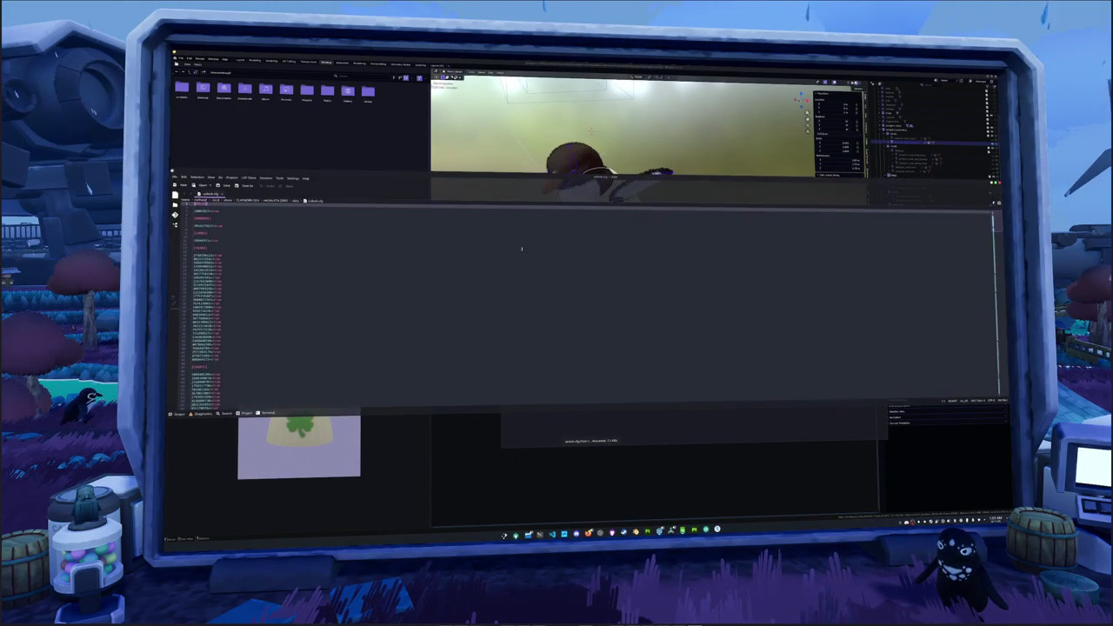
Review the .cfg file, close the extra panel with Ctrl+J, and switch back to Blender.
scroll(279, 255, down, 10)
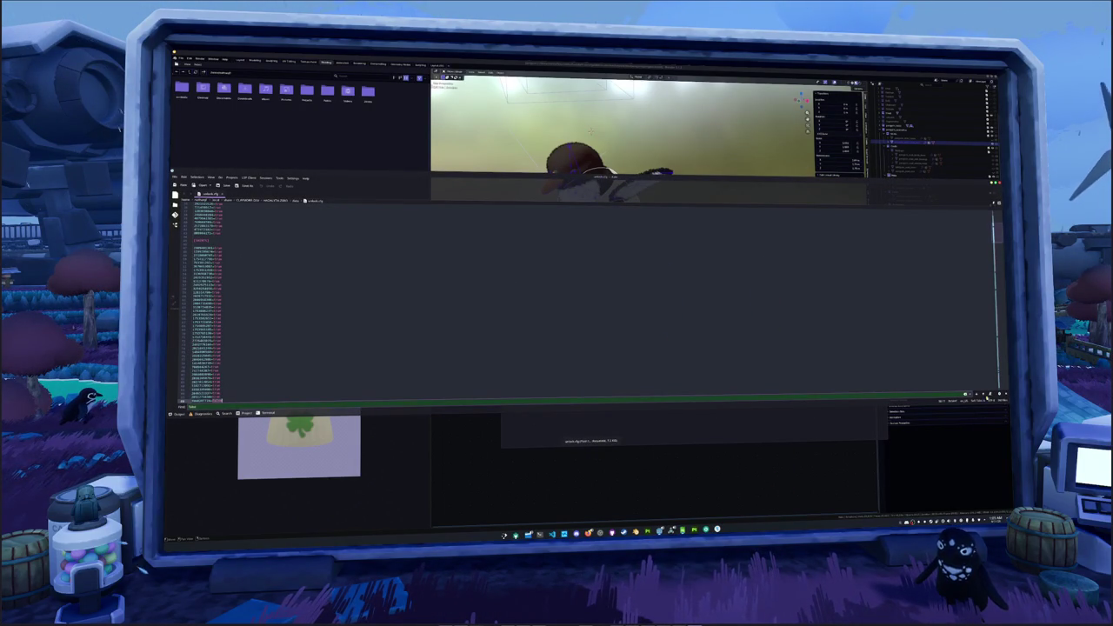
click(609, 403)
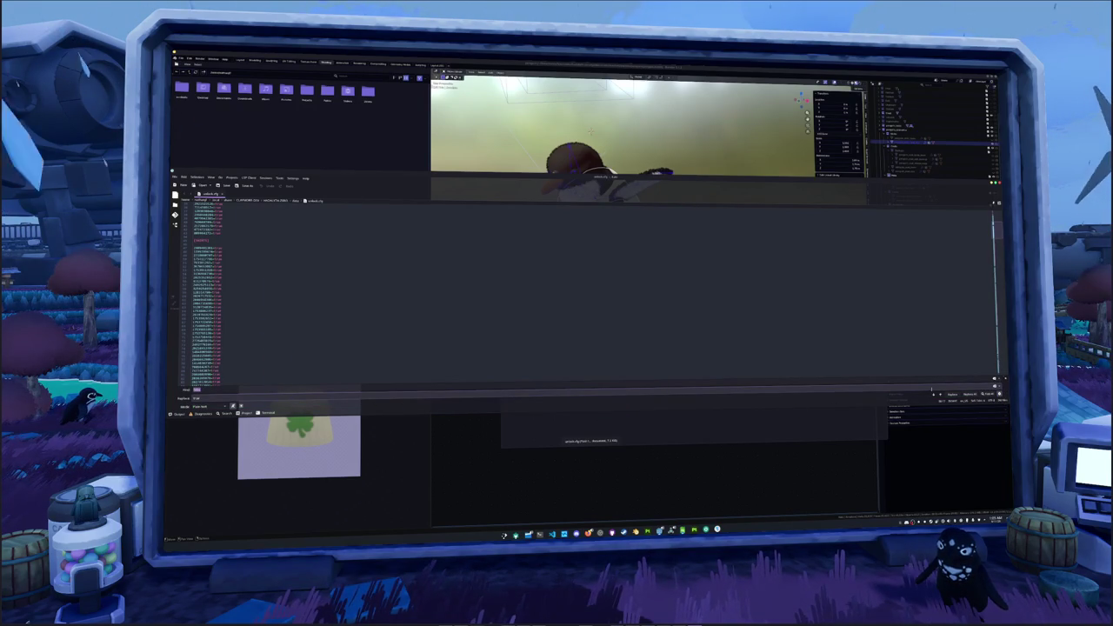
scroll(683, 371, down, 2)
key(ctrl+j)
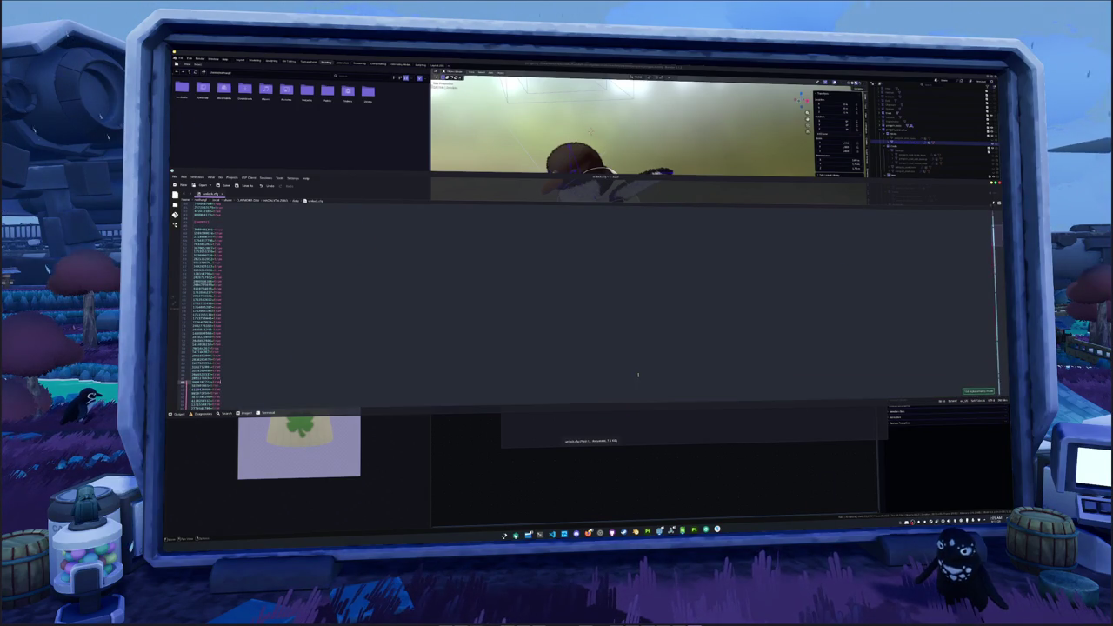
key(alt+Tab)
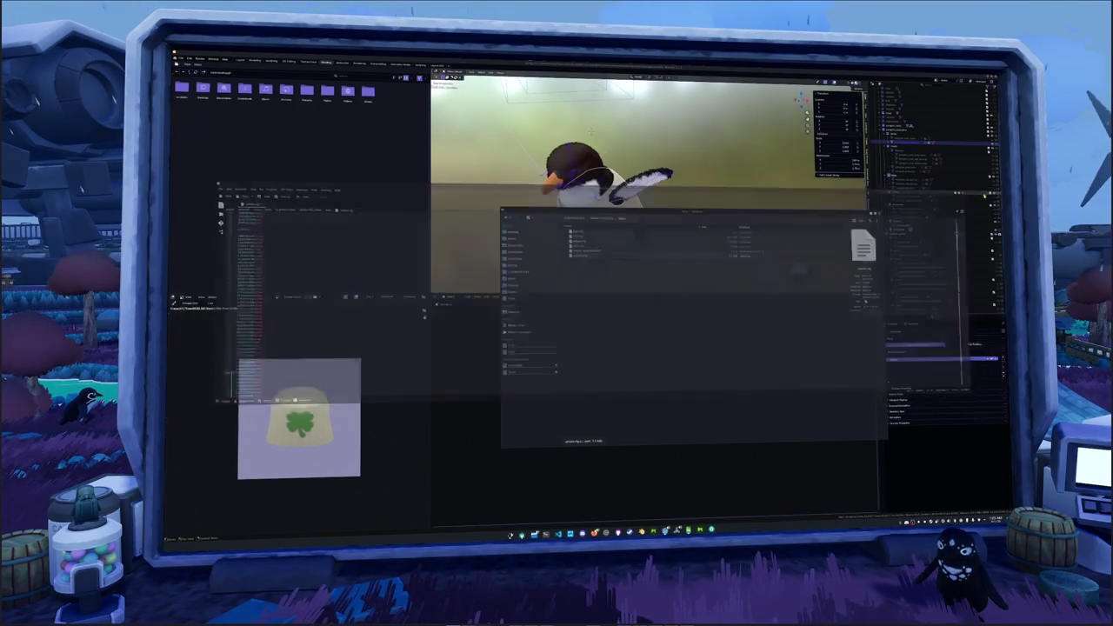
Switch back to the Godot editor to relaunch the game.
key(alt+Tab)
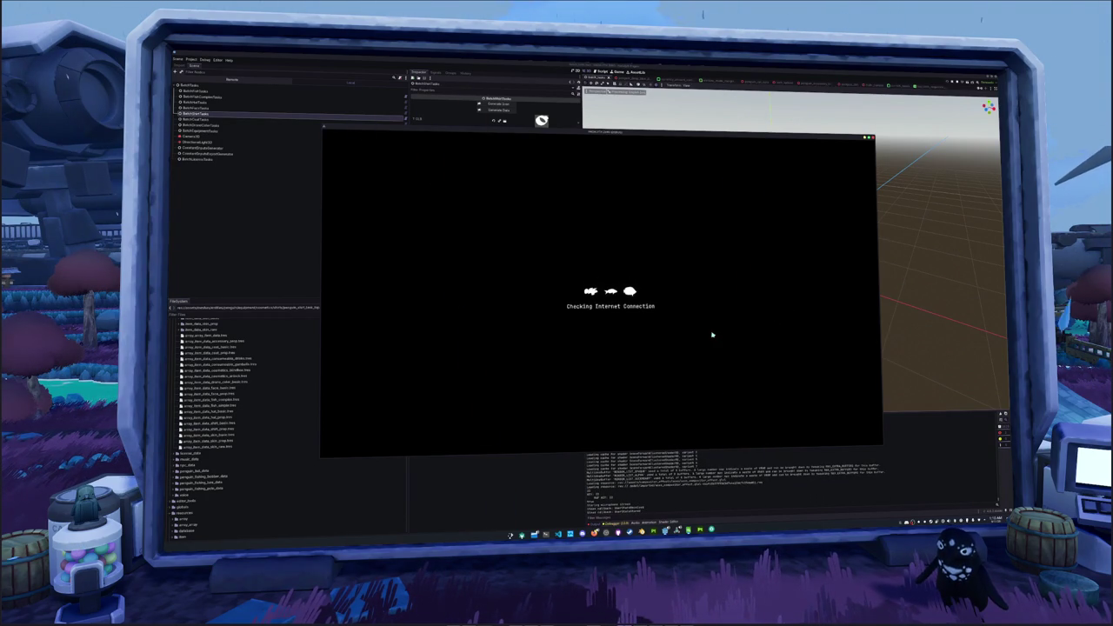
Enter the game world, browse the Penguin cosmetics page, then close it and walk along the path.
click(602, 308)
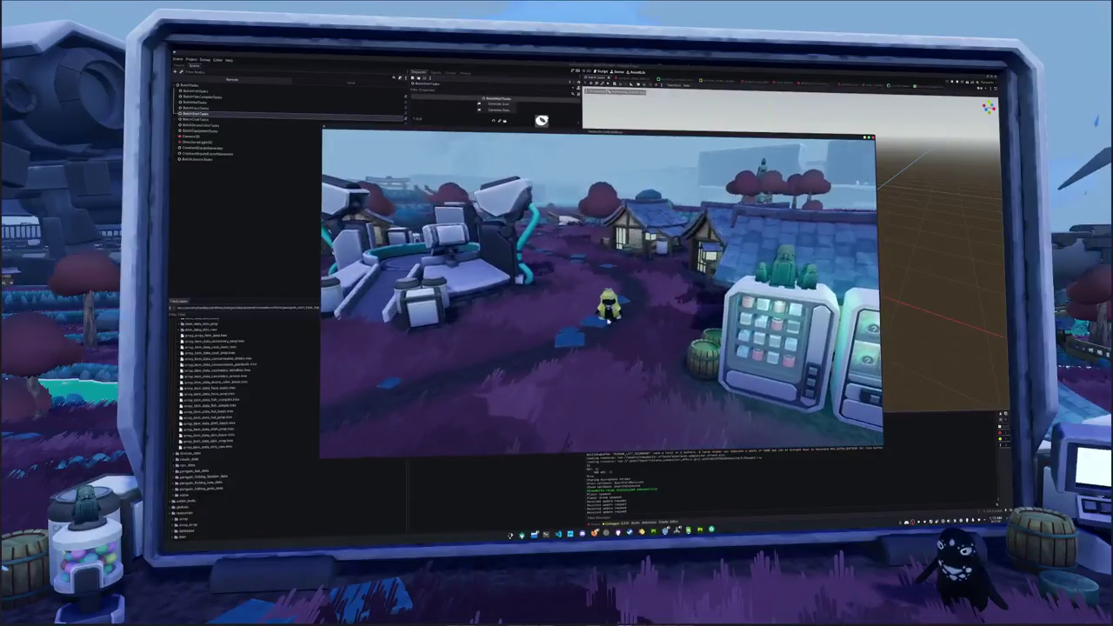
key(Tab)
click(624, 145)
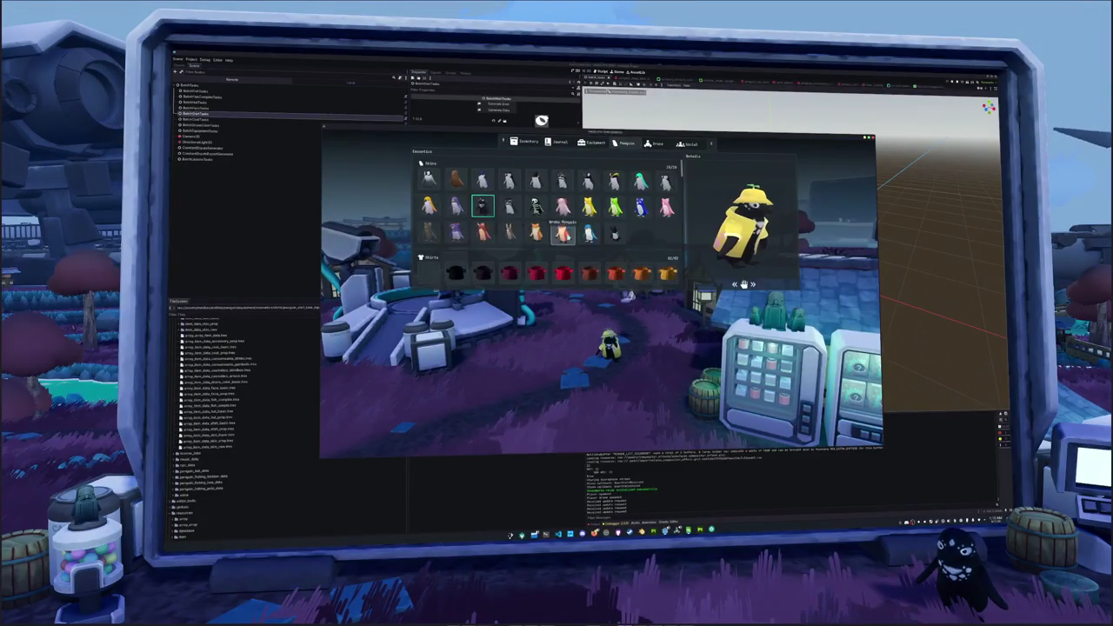
scroll(565, 244, down, 5)
scroll(564, 246, up, 1)
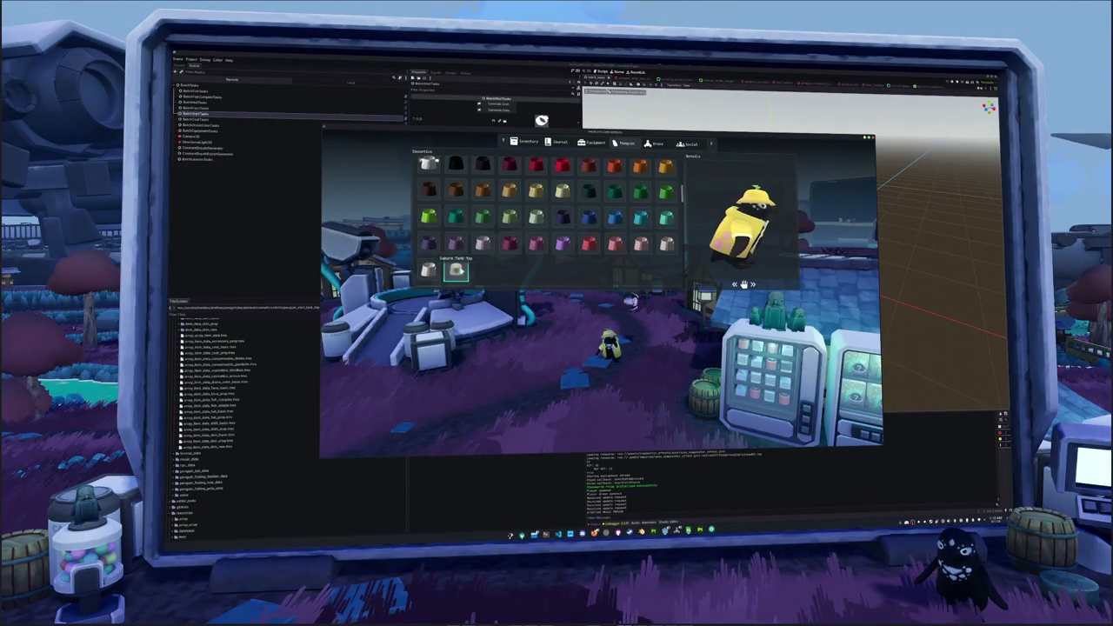
key(Tab)
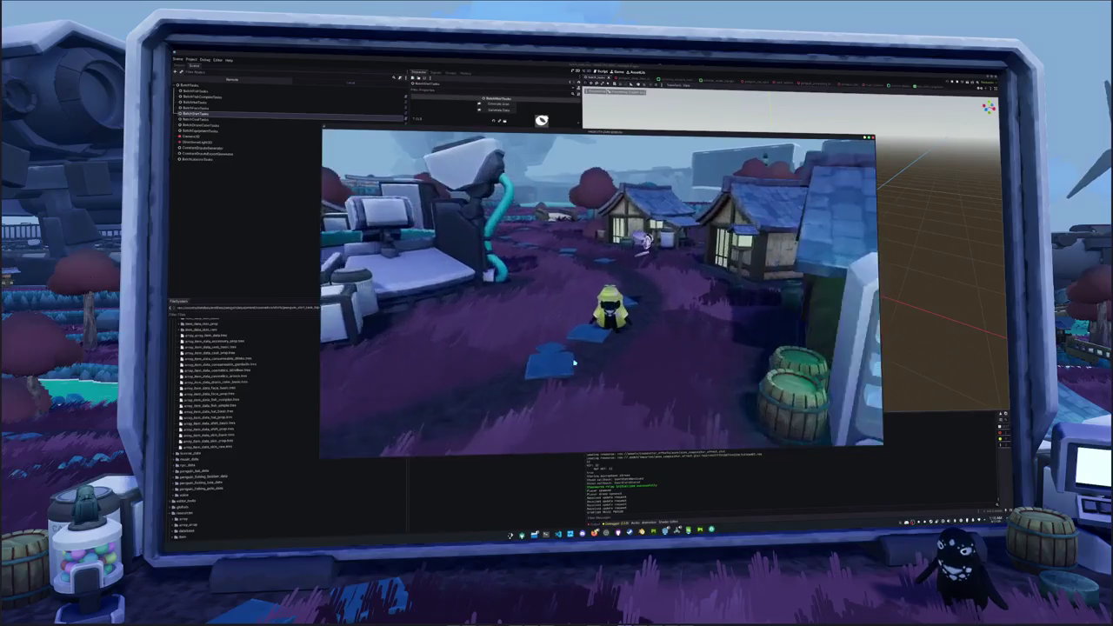
key(w)
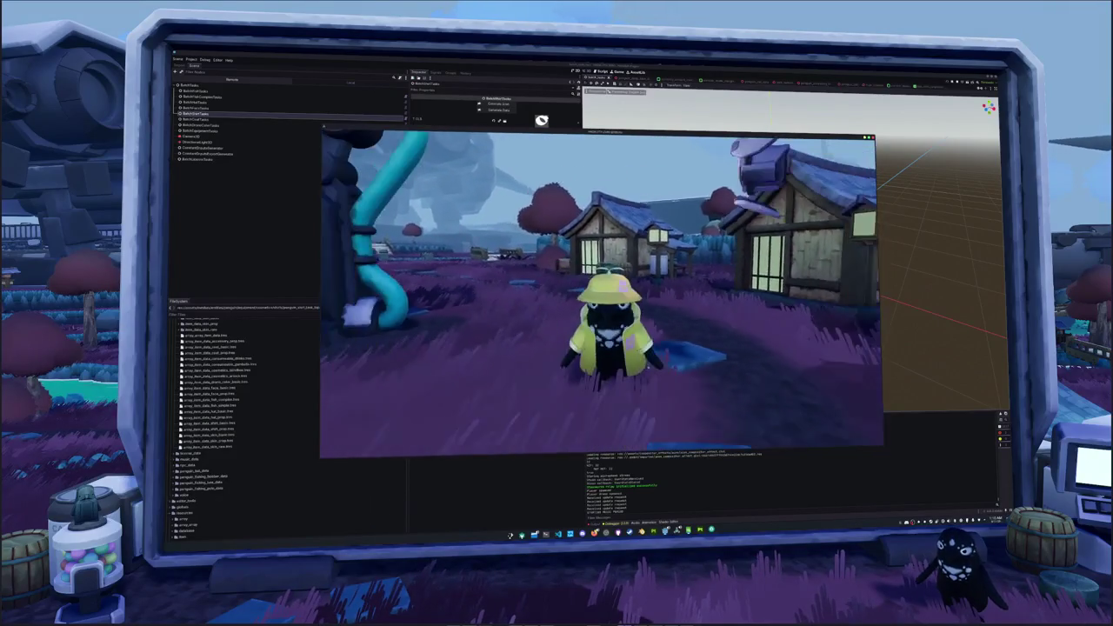
Reopen the penguin cosmetics menu and try the dark coat on the penguin.
key(Tab)
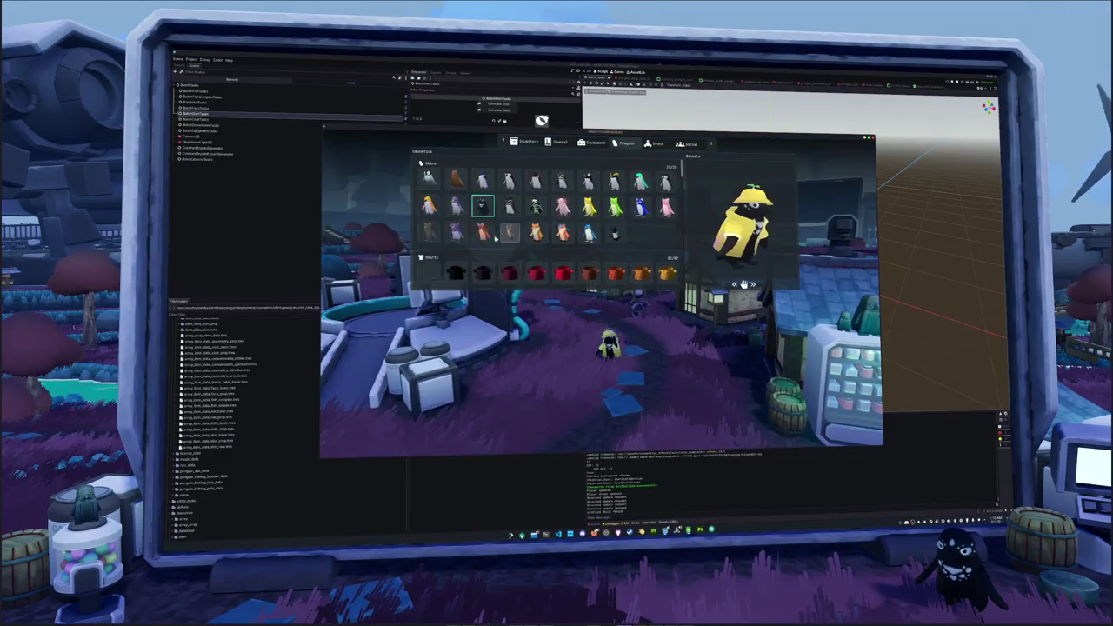
scroll(464, 201, down, 3)
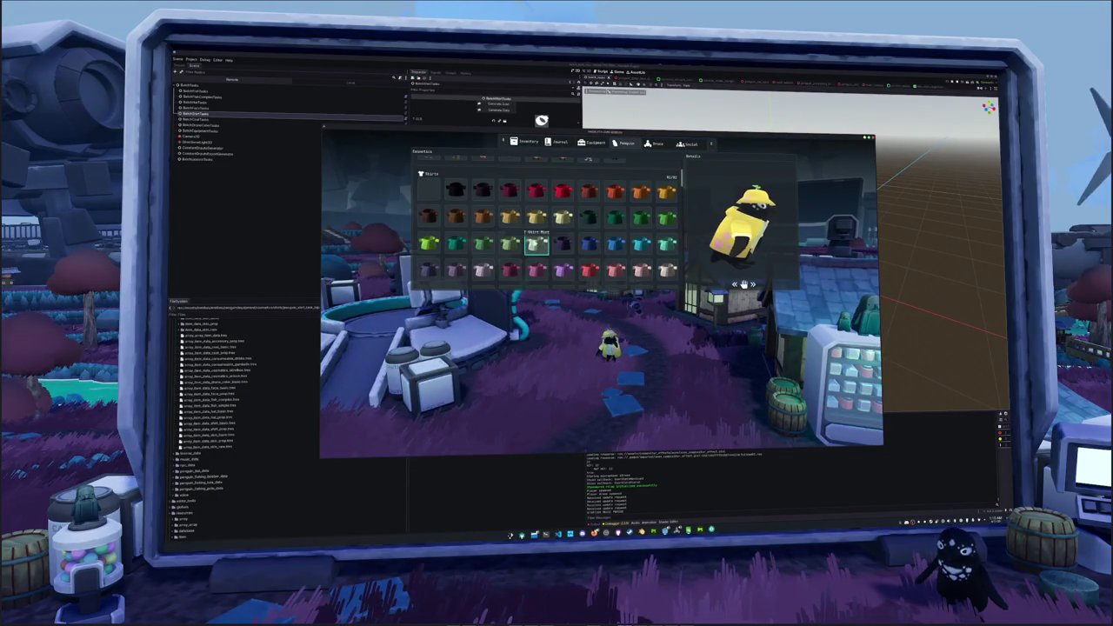
scroll(564, 244, down, 2)
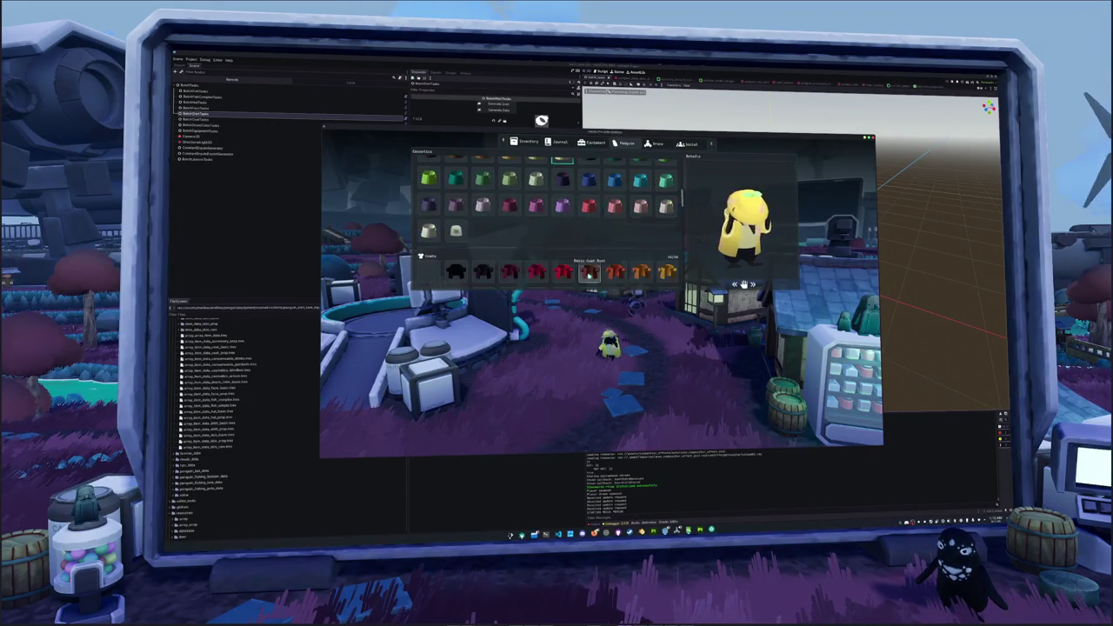
scroll(582, 273, down, 3)
click(564, 258)
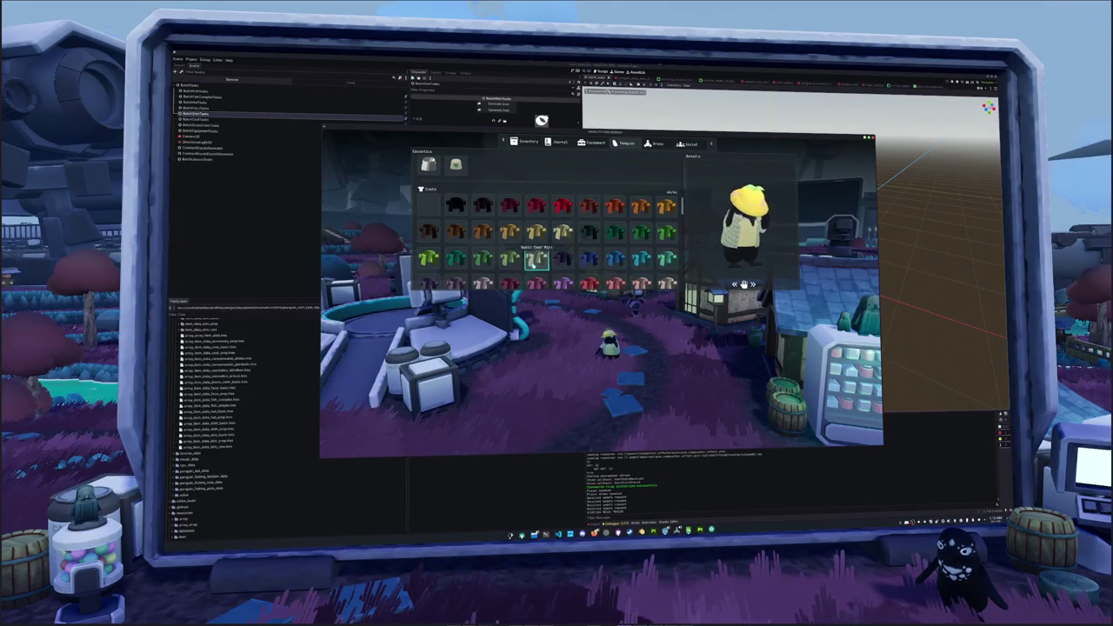
scroll(538, 253, down, 3)
scroll(483, 268, down, 3)
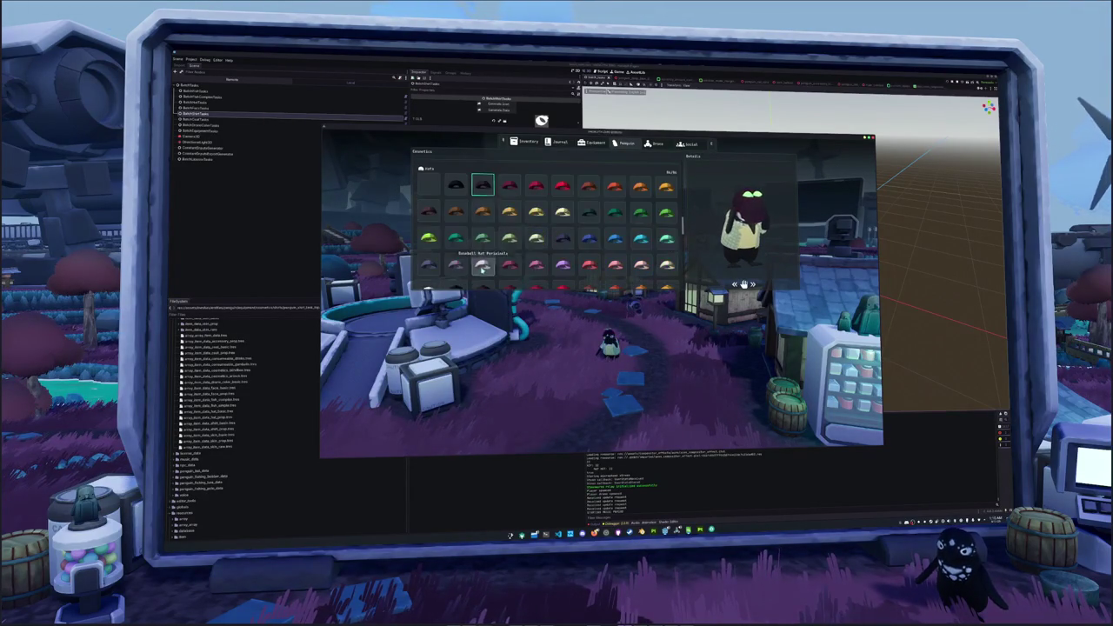
scroll(522, 252, down, 3)
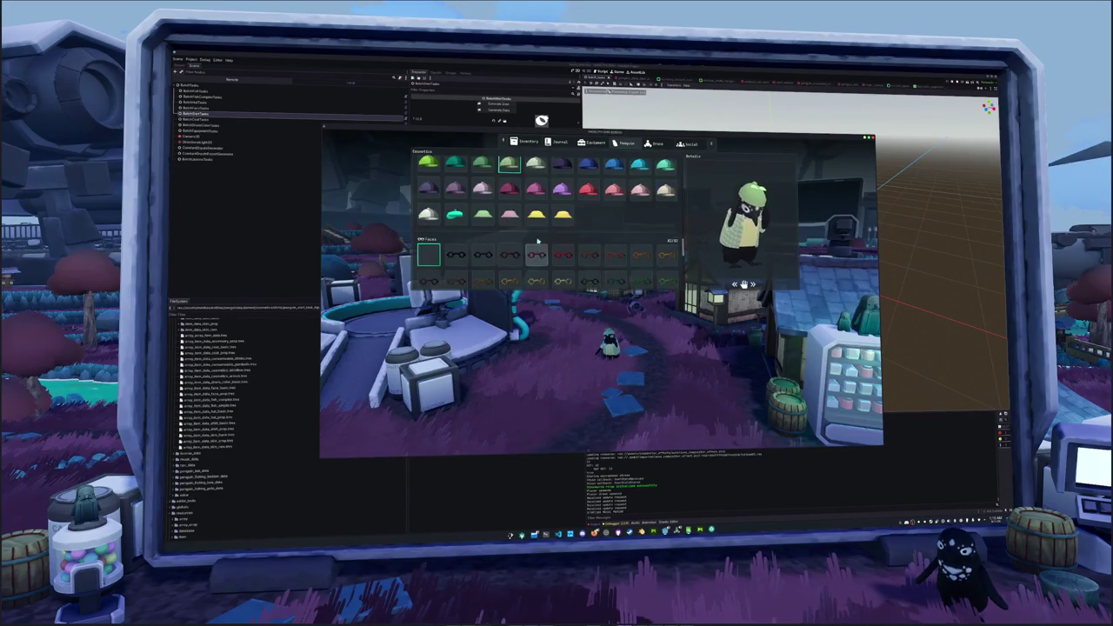
Try the pink wide, green and white hats, then the pink rain coat and white tank top.
click(536, 217)
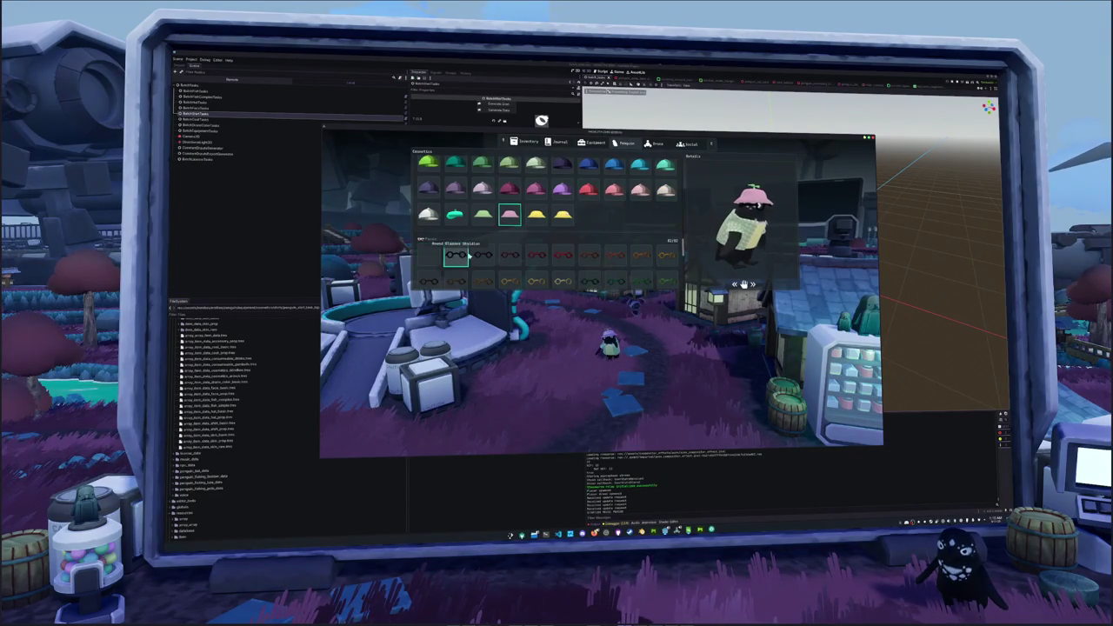
scroll(474, 253, down, 3)
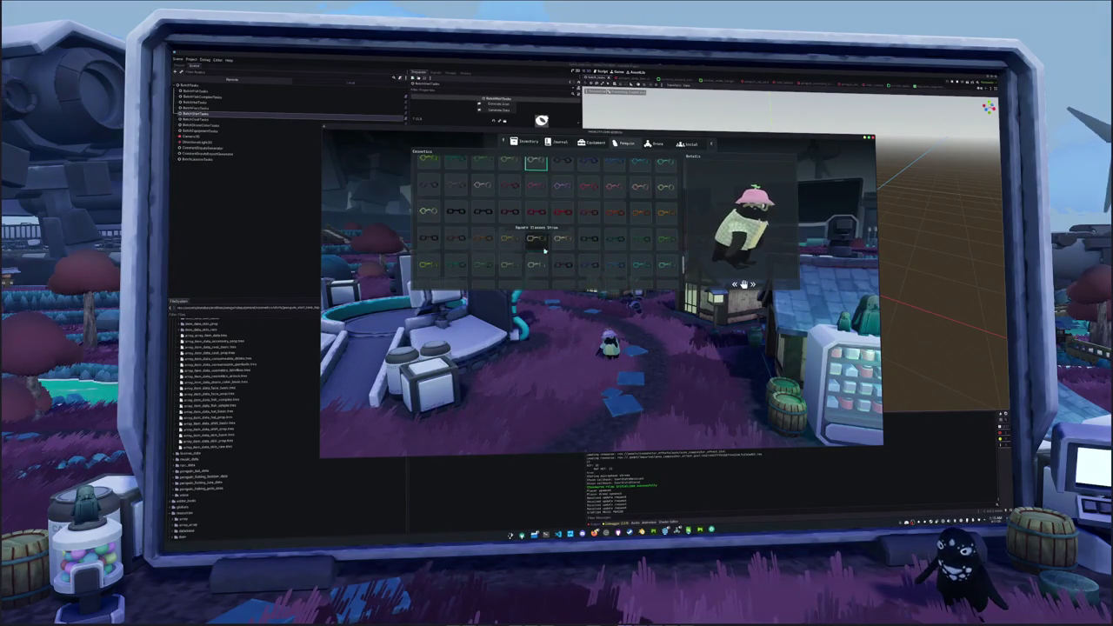
scroll(589, 255, down, 5)
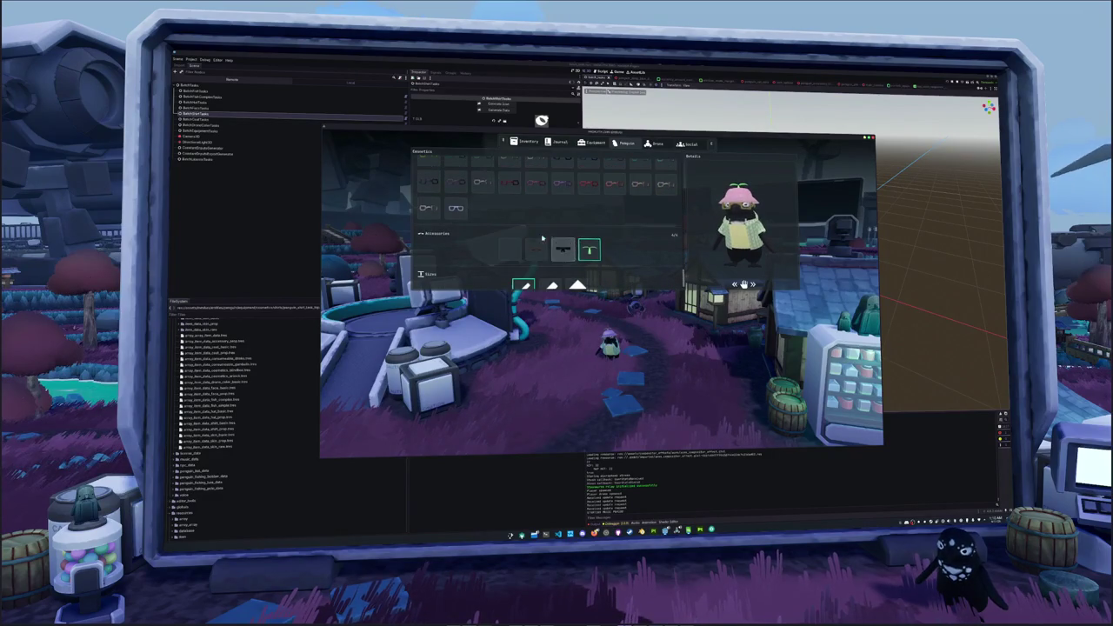
scroll(539, 261, up, 8)
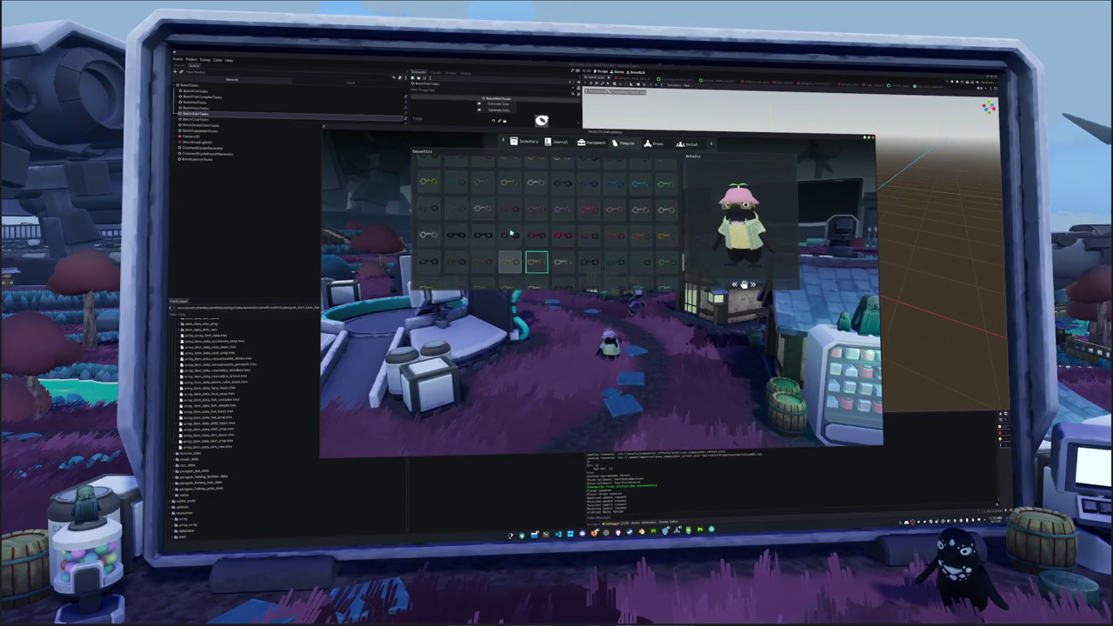
click(480, 239)
click(427, 237)
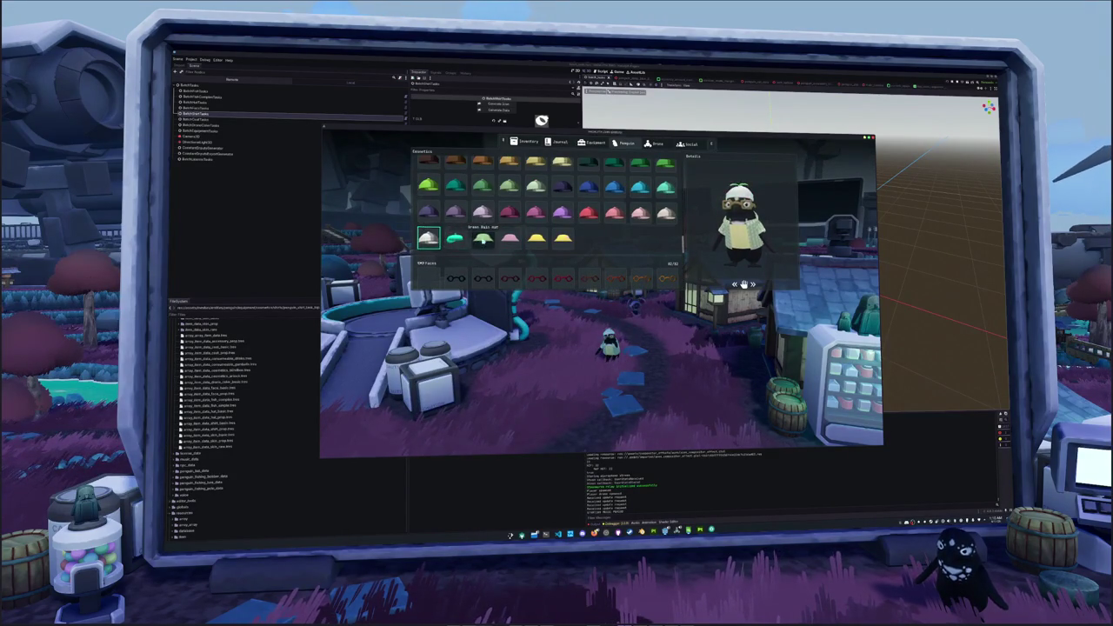
scroll(504, 239, down, 3)
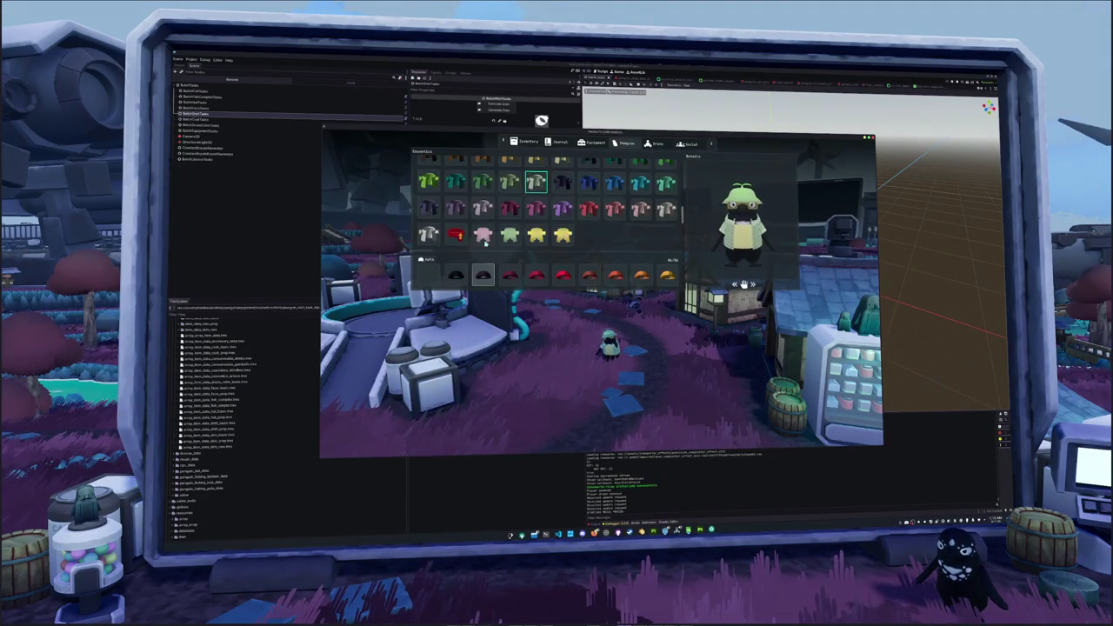
click(483, 237)
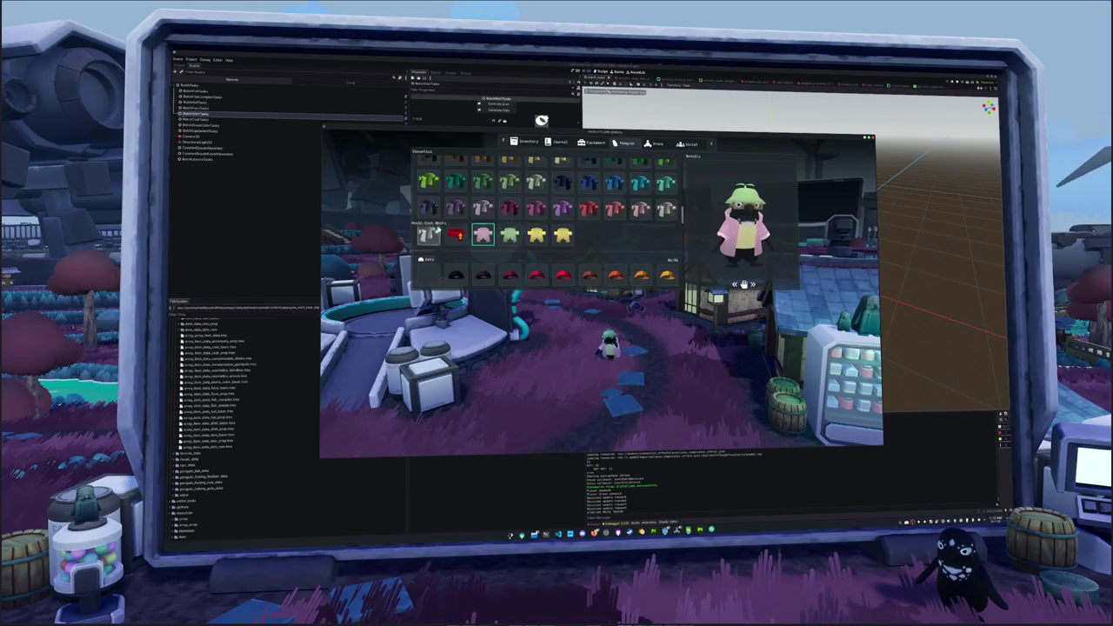
click(428, 191)
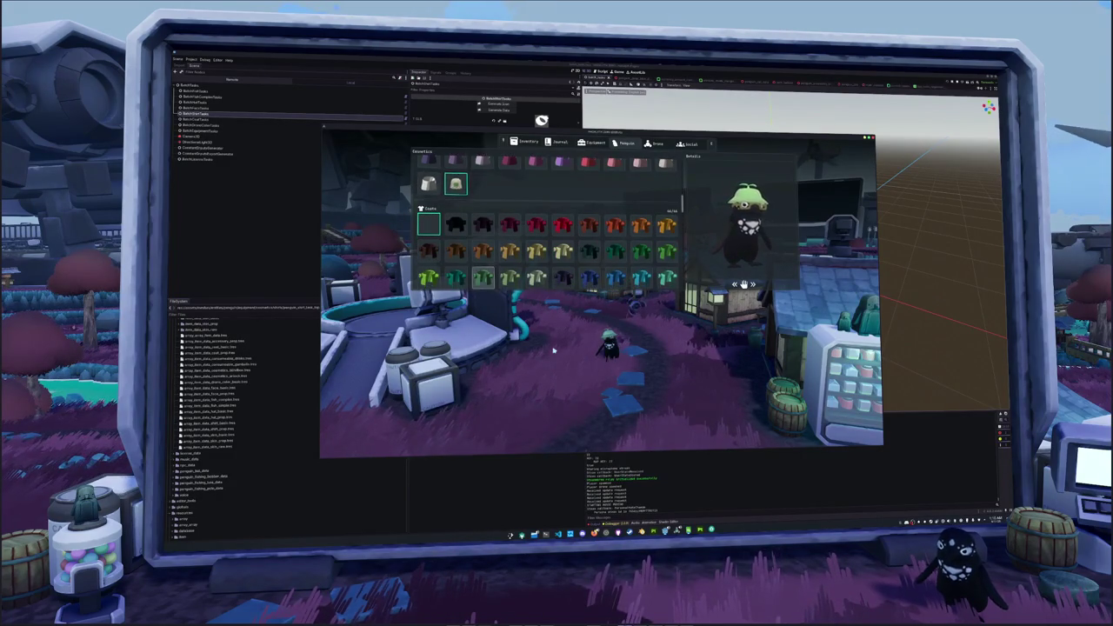
Close the inventory, stop the game, and scroll the FileSystem toward the tank top resource.
key(Escape)
key(F8)
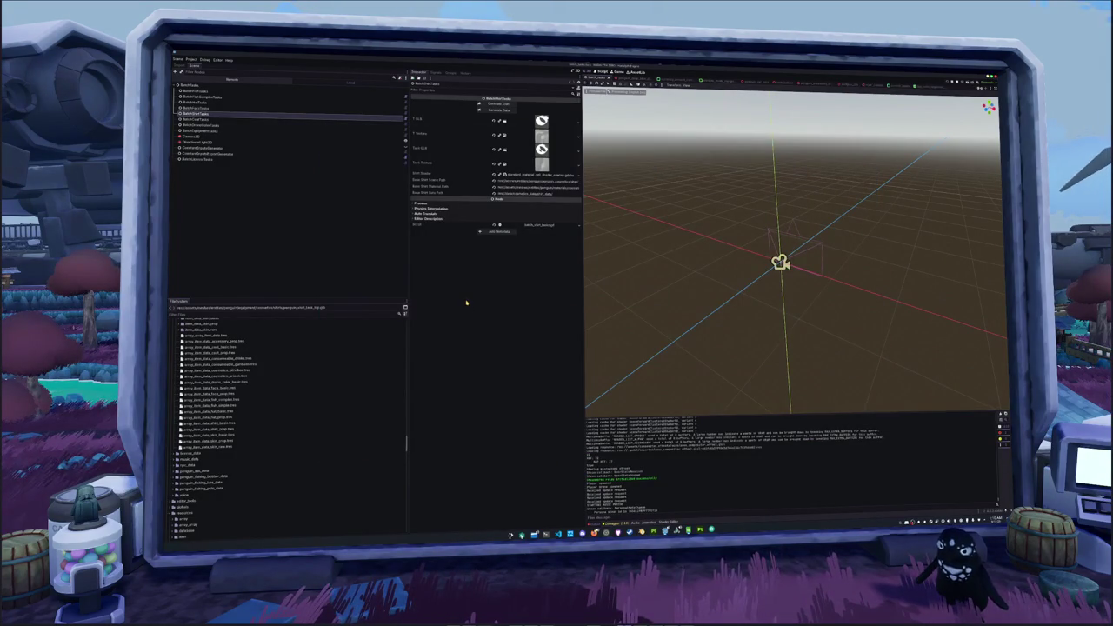
scroll(197, 467, up, 5)
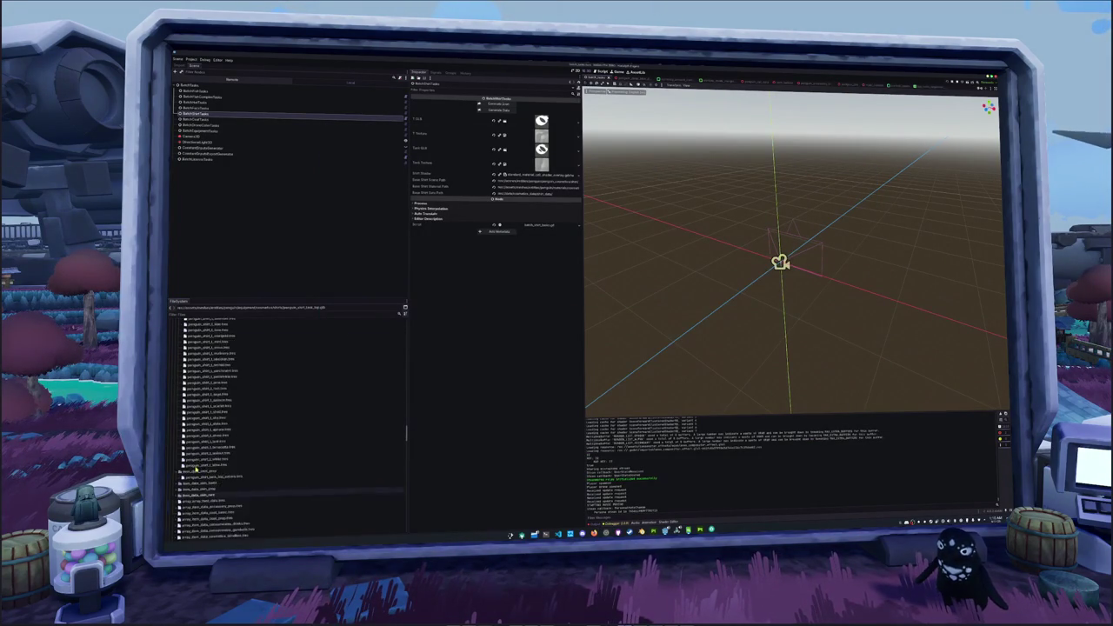
scroll(197, 468, down, 5)
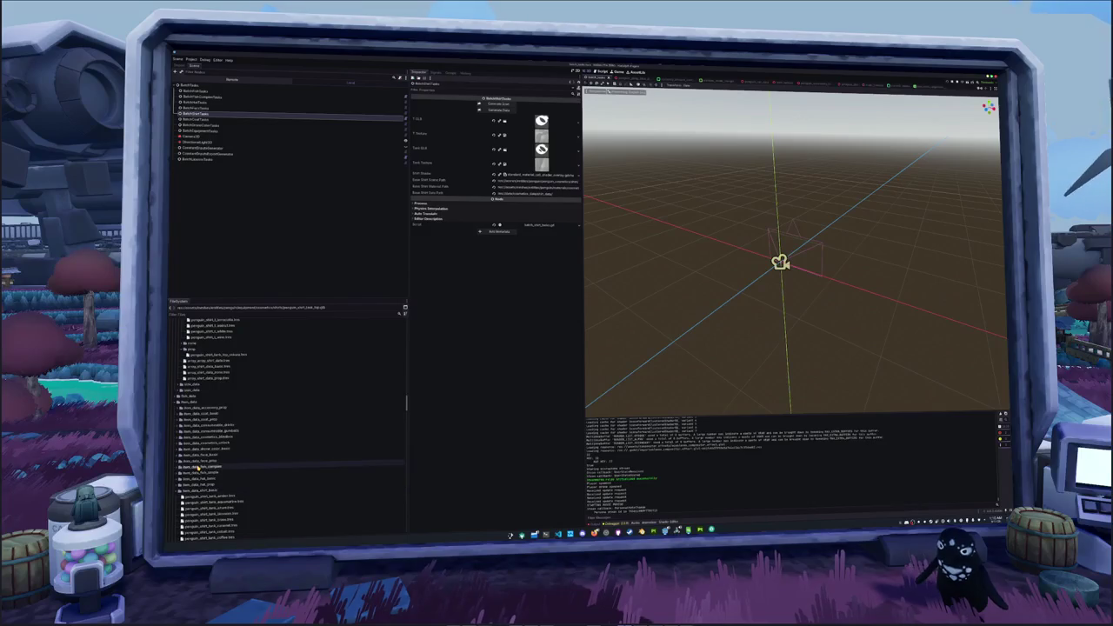
Open the tank top resource and assign the 'pattern' .tscn as its Penguin Shirt Scene.
click(205, 437)
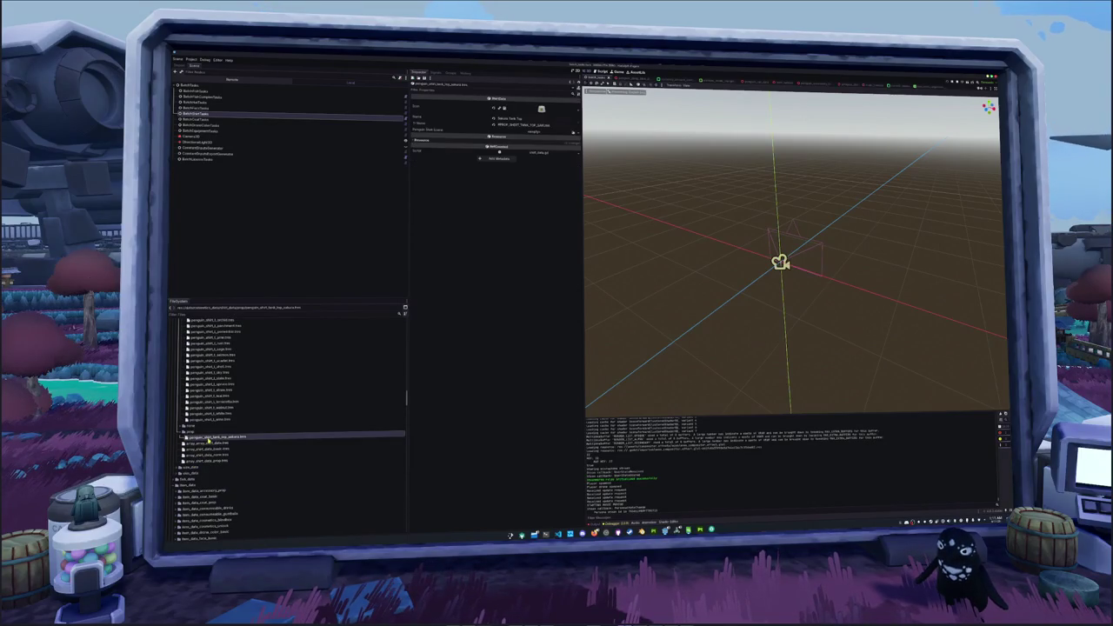
click(573, 133)
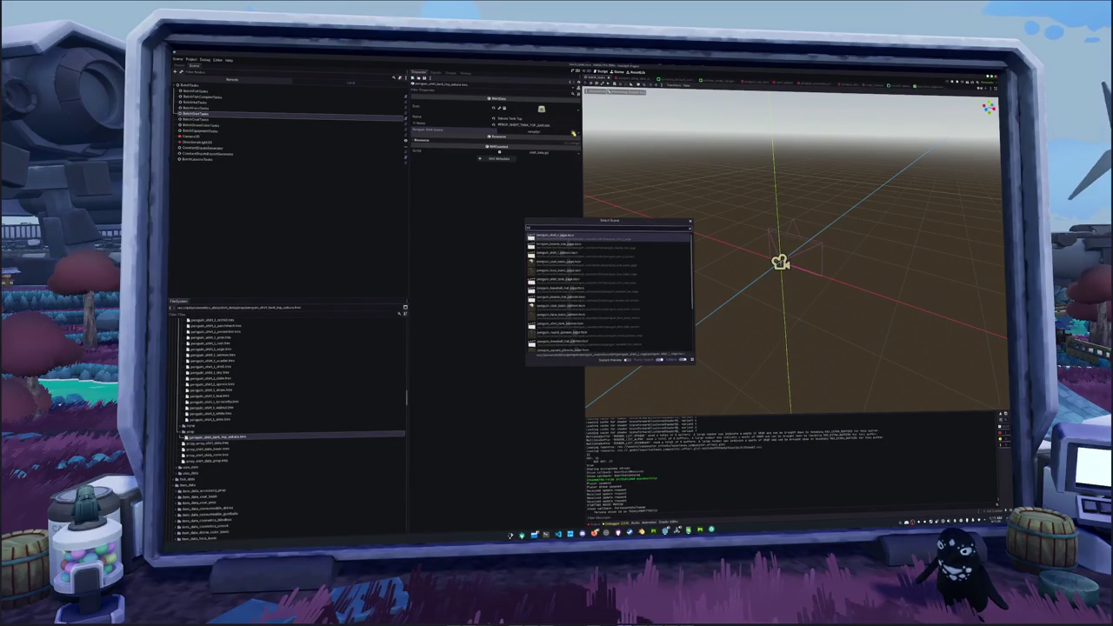
text(pattern)
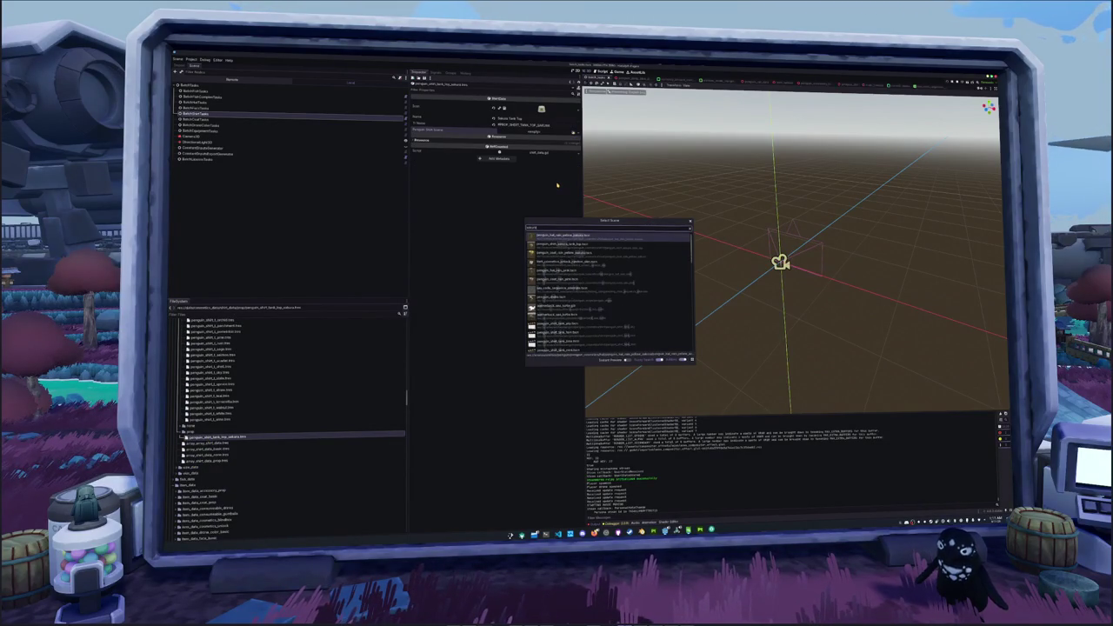
text(nk)
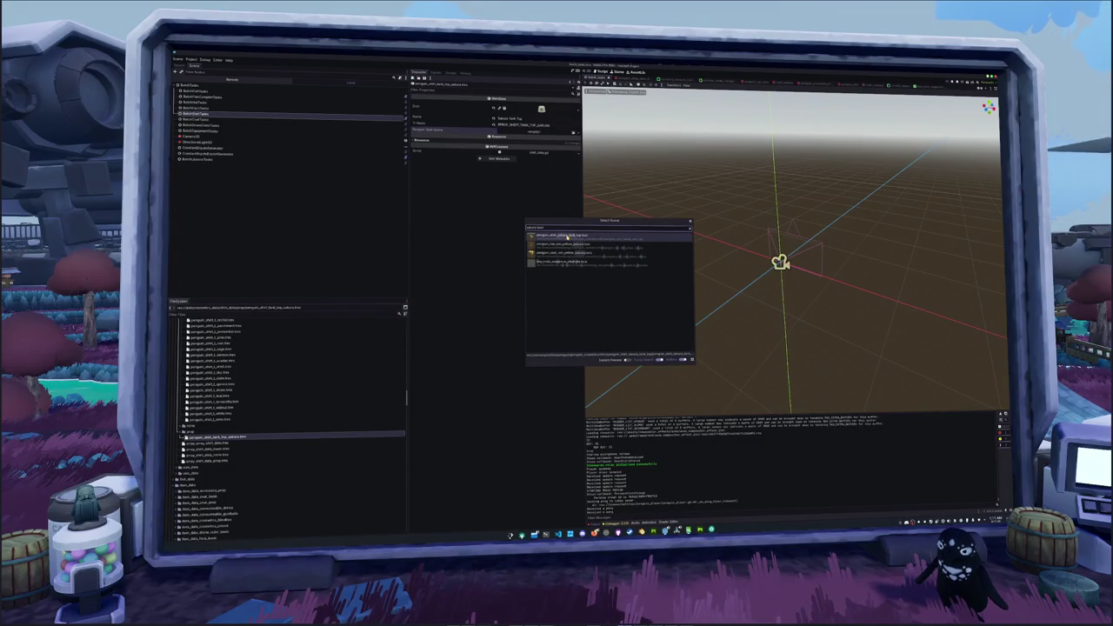
double_click(568, 237)
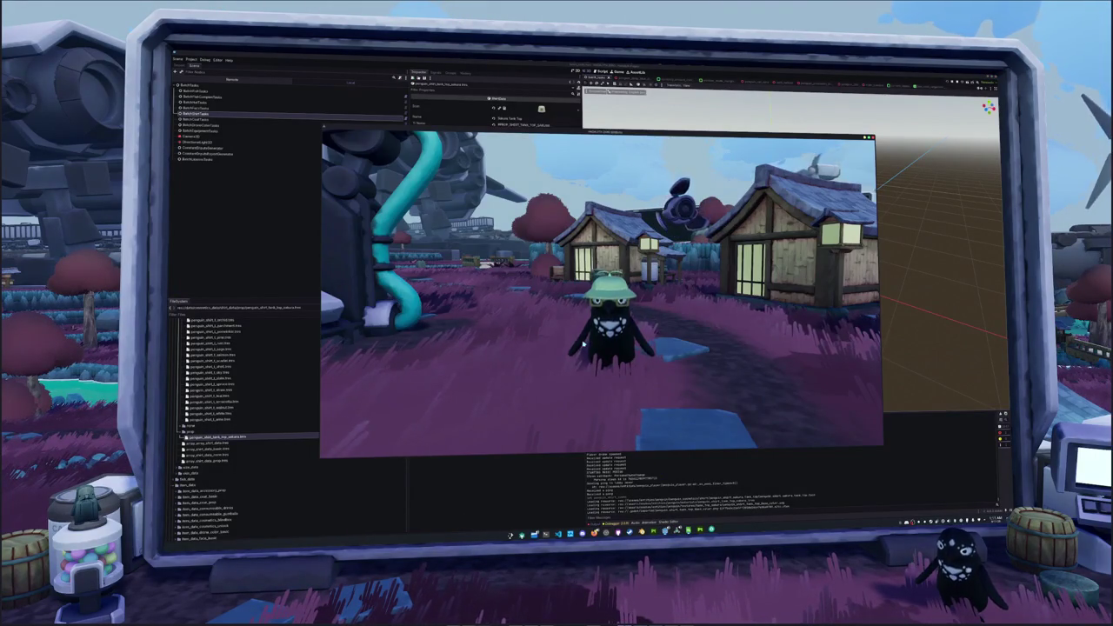
Try the purple, red striped, Shirt Wolberry and Sakura tank tops on the penguin.
click(624, 144)
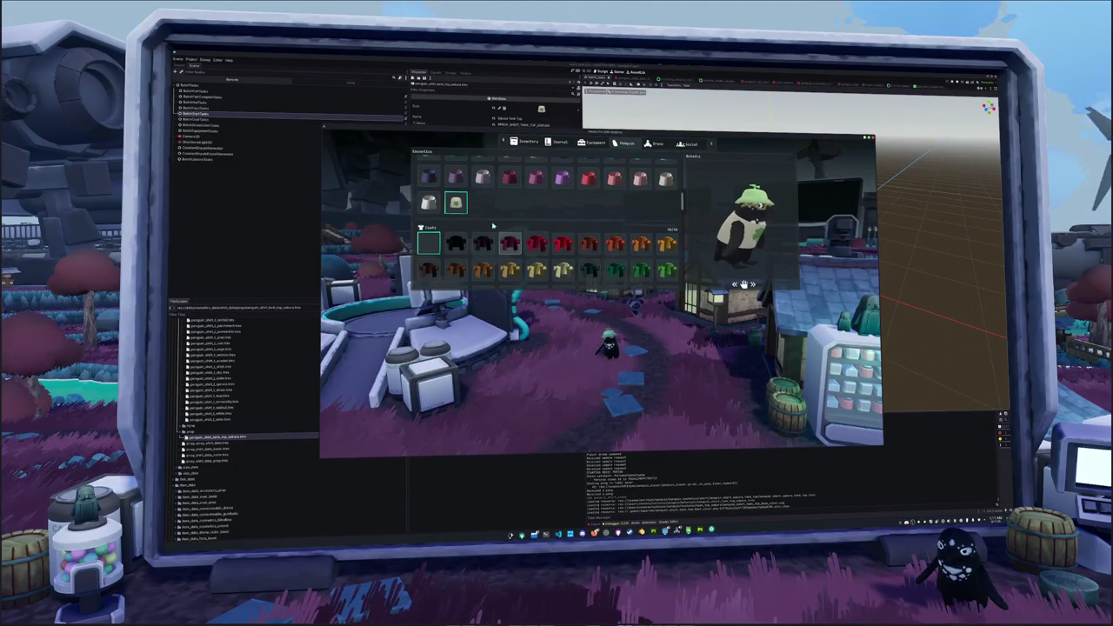
scroll(565, 239, down, 1)
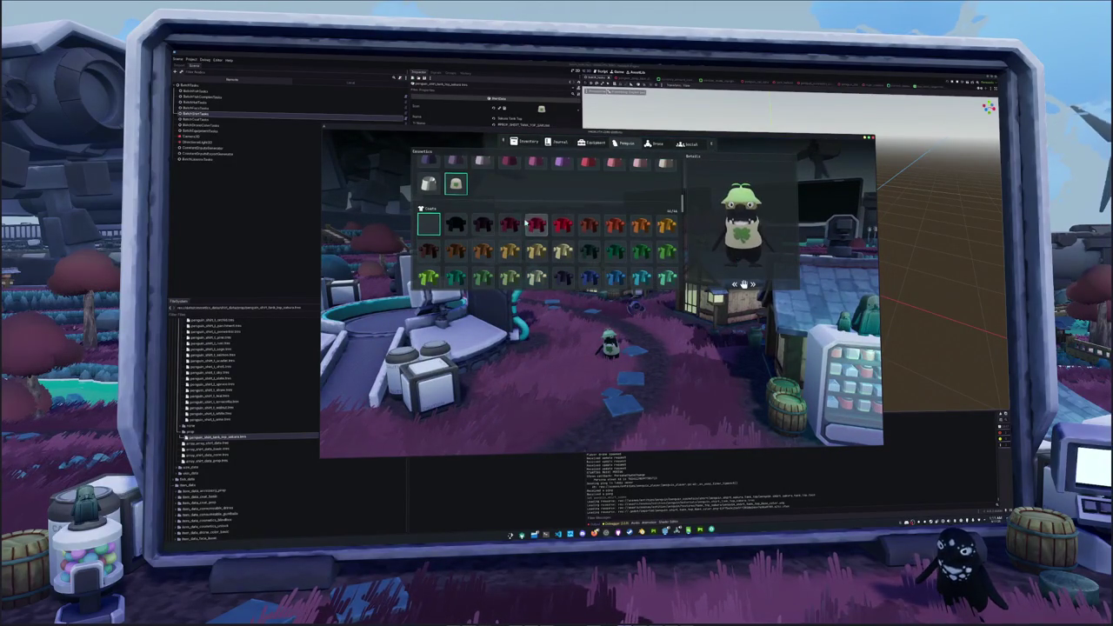
scroll(524, 224, up, 2)
click(428, 206)
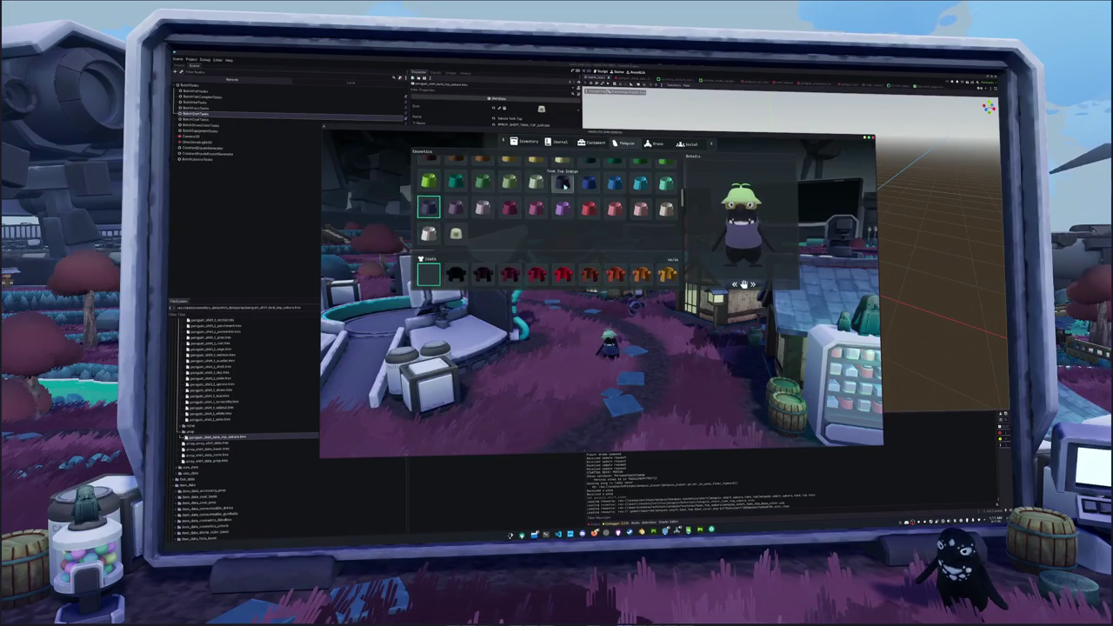
scroll(536, 221, down, 1)
click(536, 226)
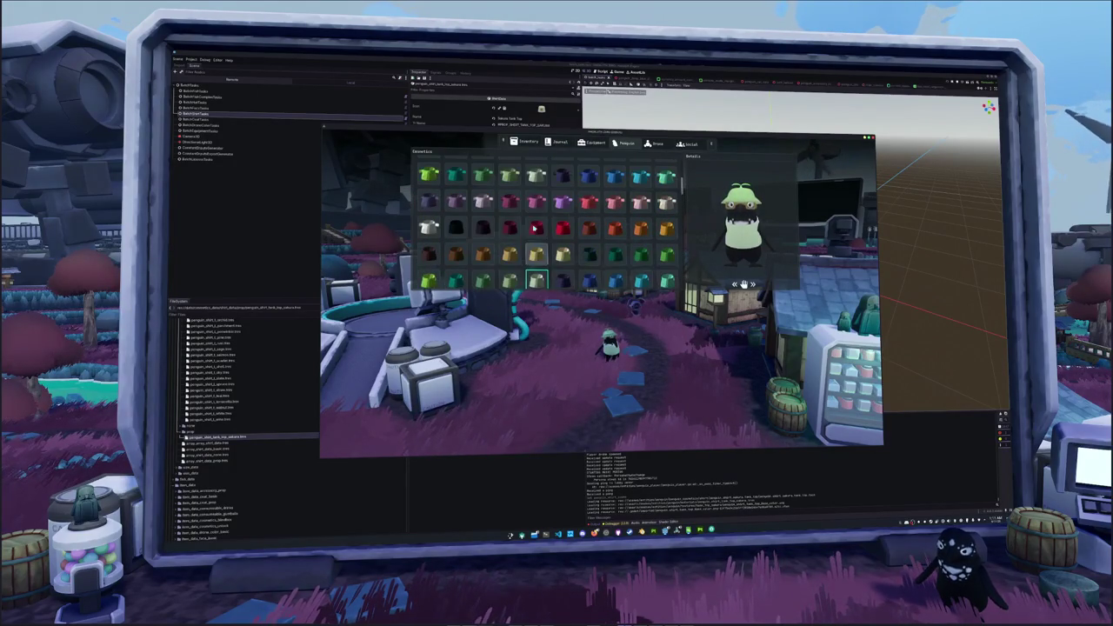
click(510, 202)
scroll(489, 246, up, 2)
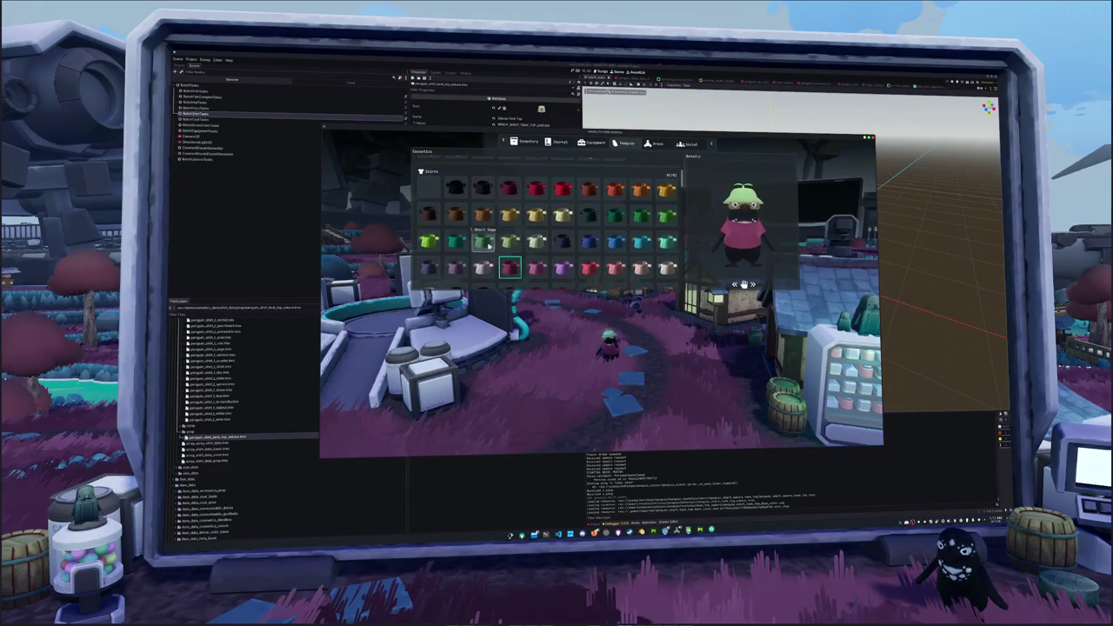
click(429, 187)
scroll(456, 228, down, 3)
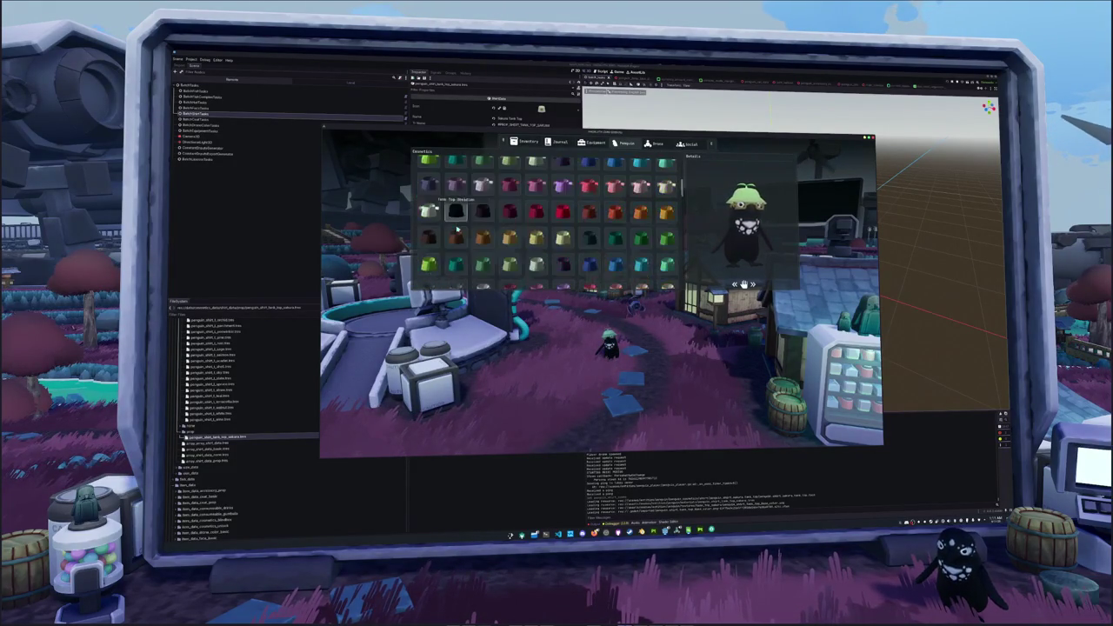
click(455, 218)
Dress the penguin in the pink coat, switch to the green coat, and add the pink hat.
scroll(460, 239, down, 2)
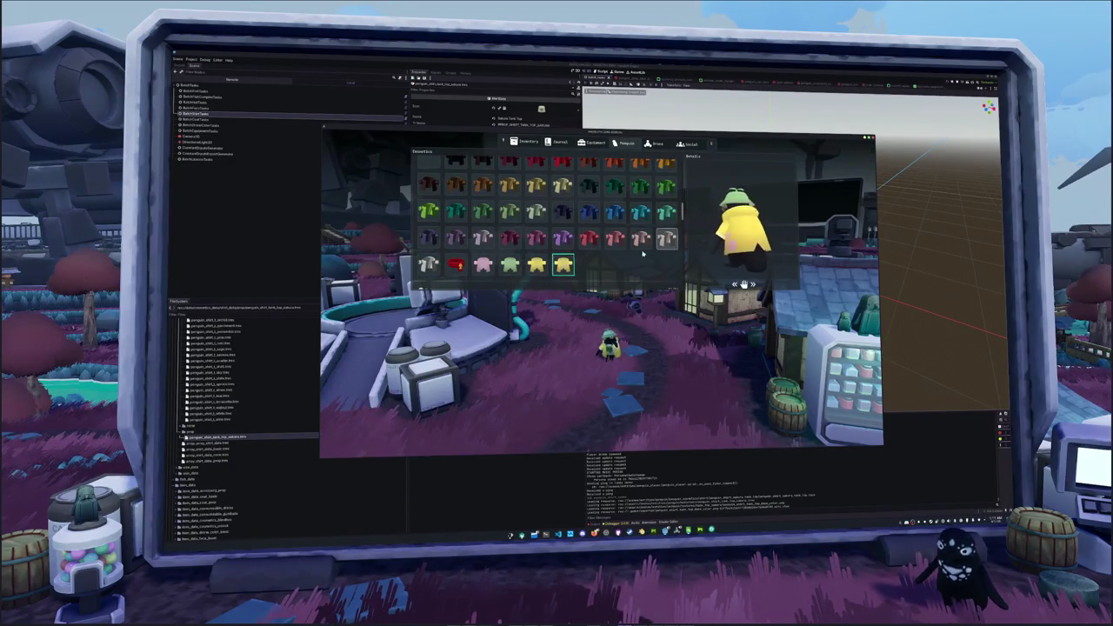
scroll(537, 263, down, 2)
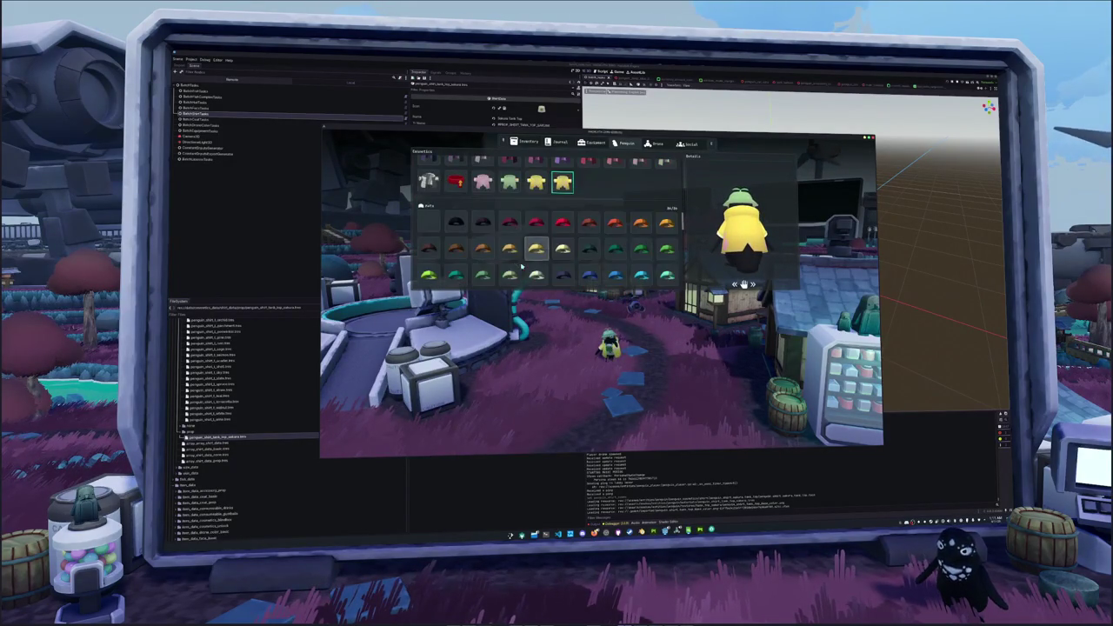
click(483, 180)
scroll(490, 210, up, 2)
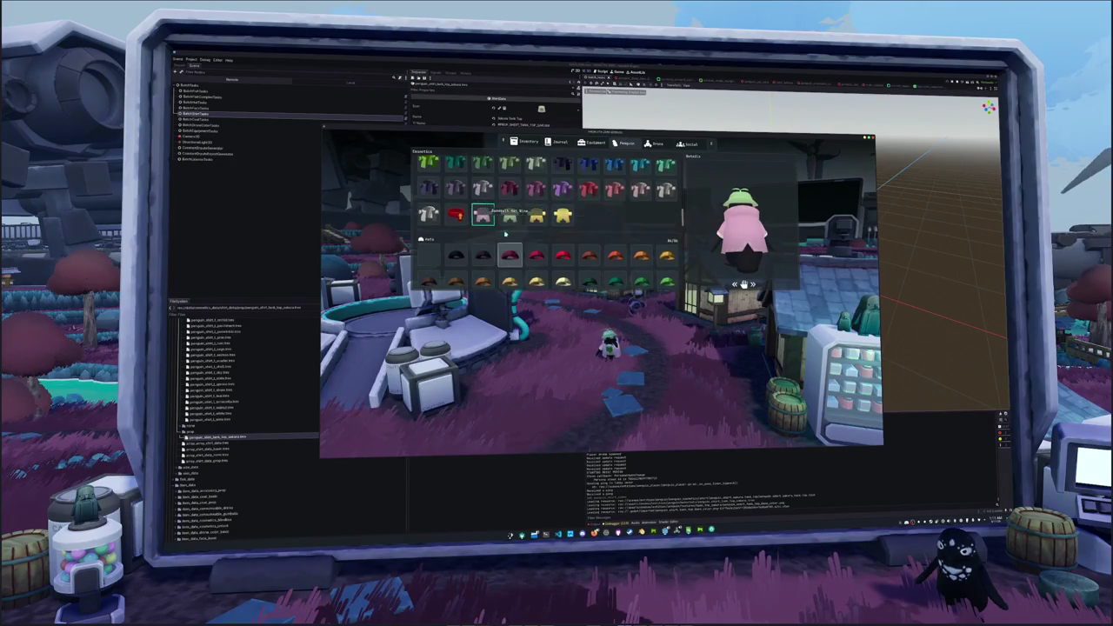
click(509, 215)
scroll(504, 243, down, 3)
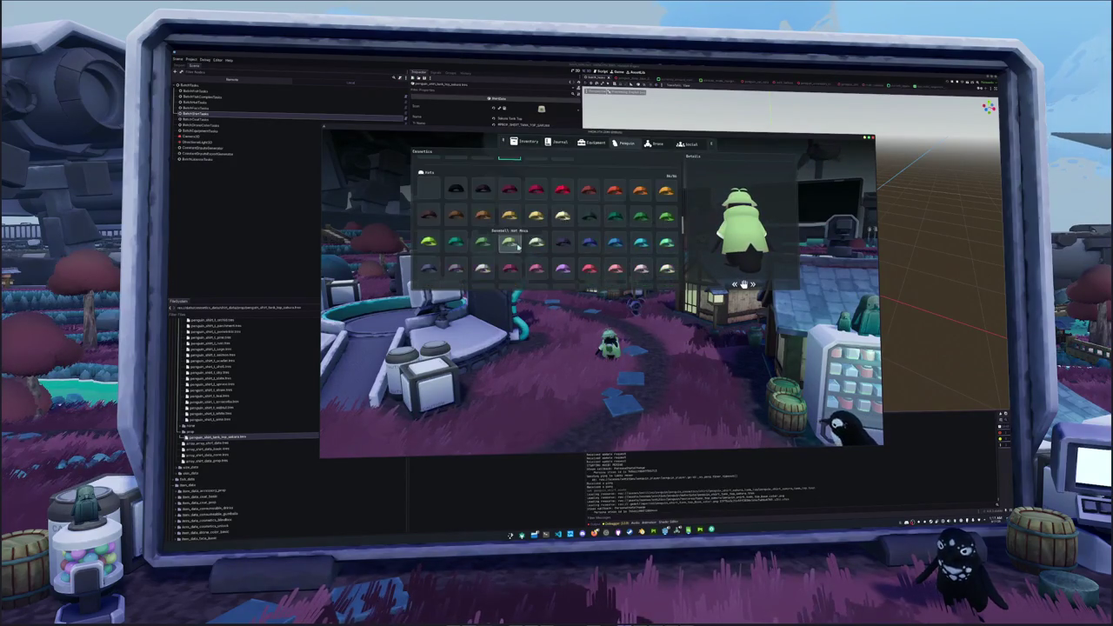
click(513, 245)
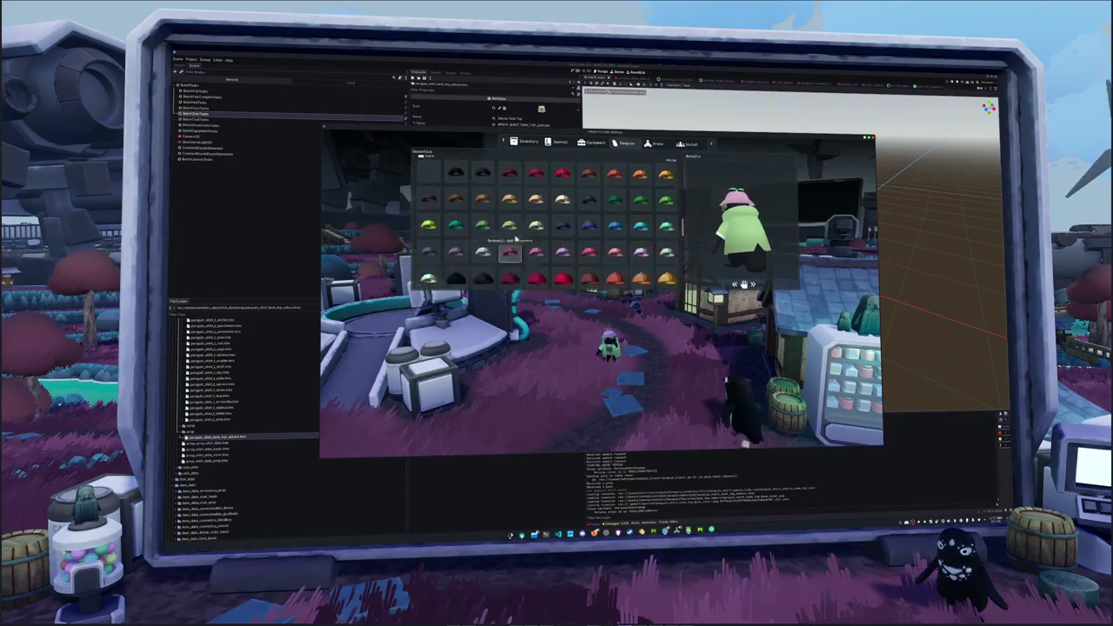
Try the Pink Rain Coat, revert to the green coat, then close the inventory and walk.
scroll(513, 234, up, 2)
click(483, 213)
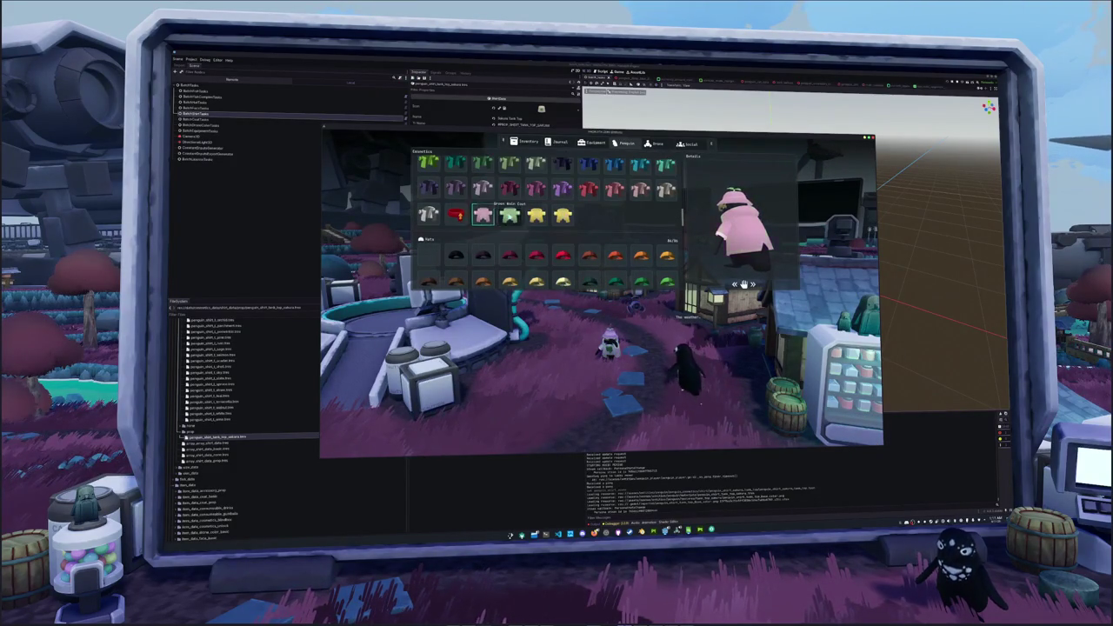
click(509, 214)
scroll(484, 236, up, 2)
scroll(485, 238, up, 10)
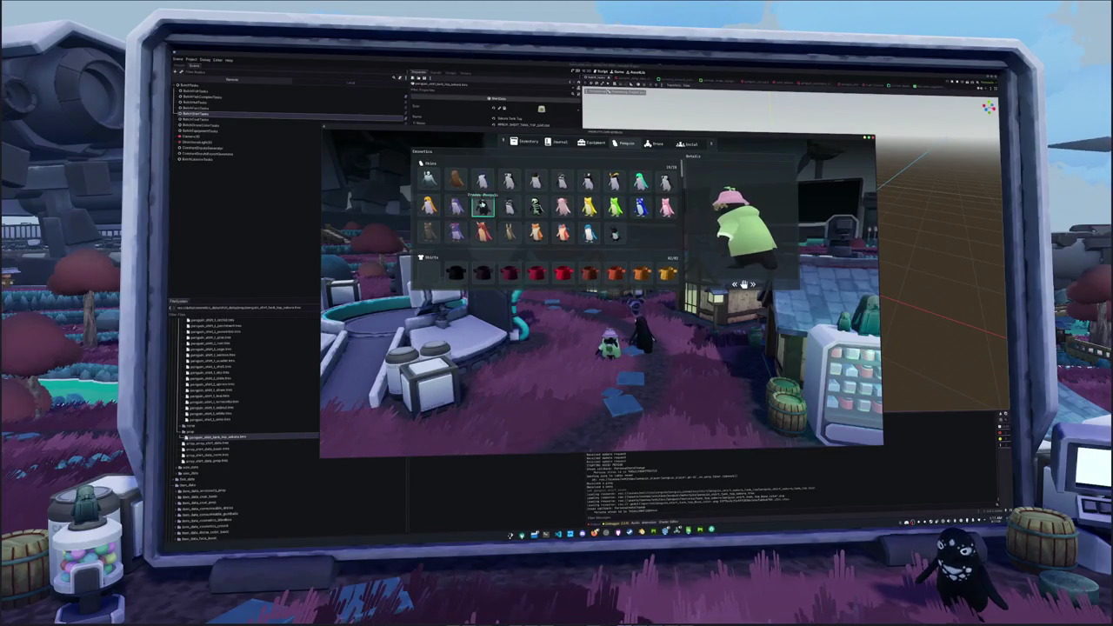
key(Escape)
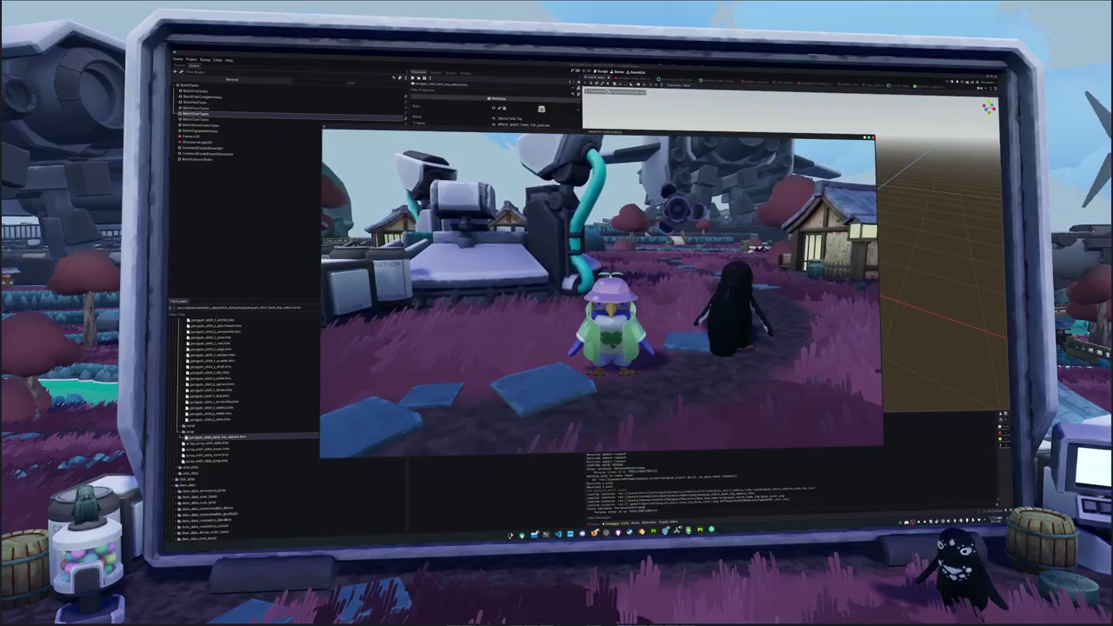
key(w)
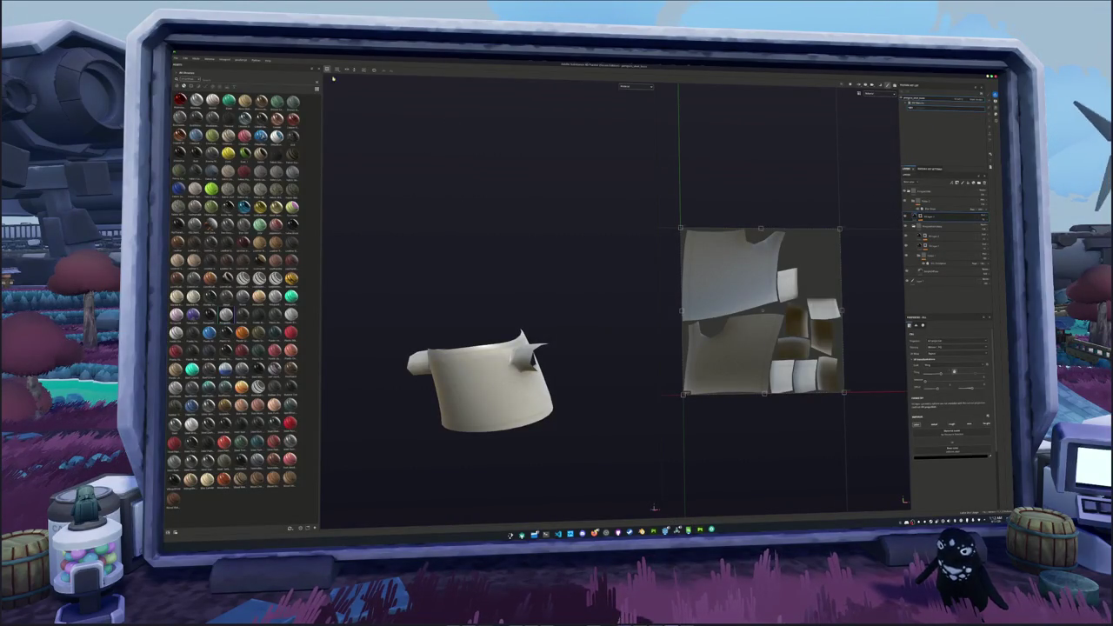
Reopen the recent Substance Painter project and select the green clover texture layer.
click(179, 59)
mouse_move(191, 76)
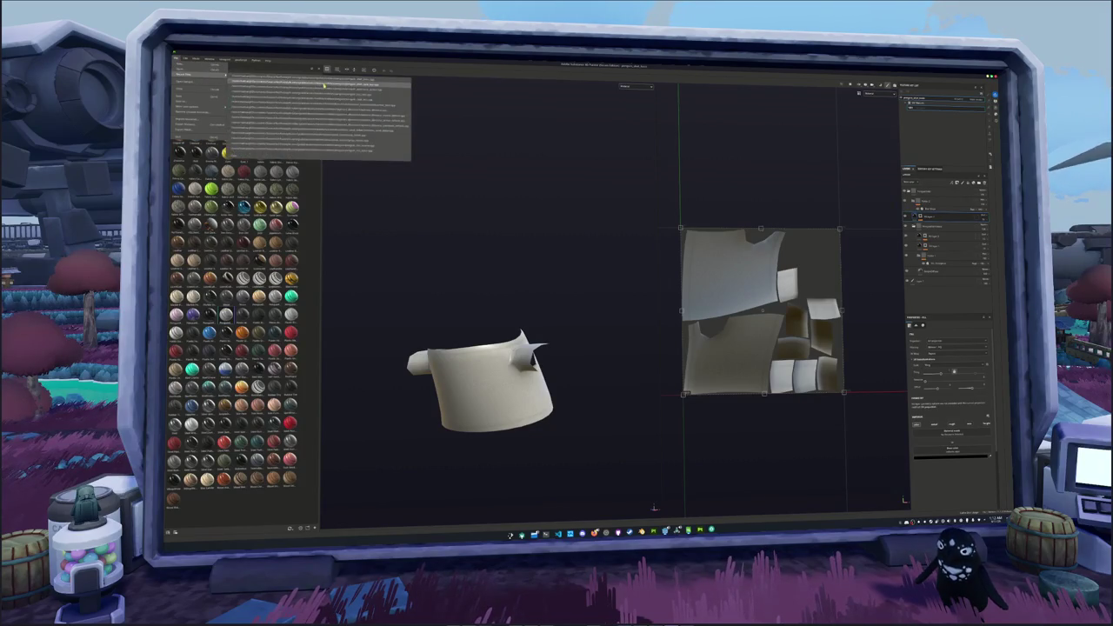
click(278, 79)
click(573, 294)
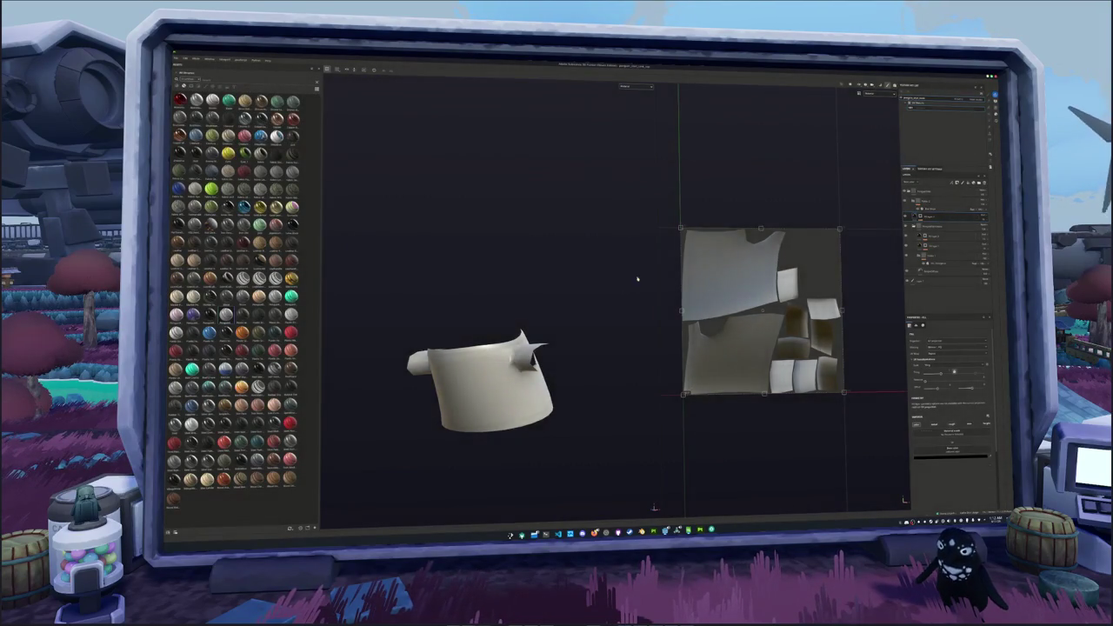
click(983, 208)
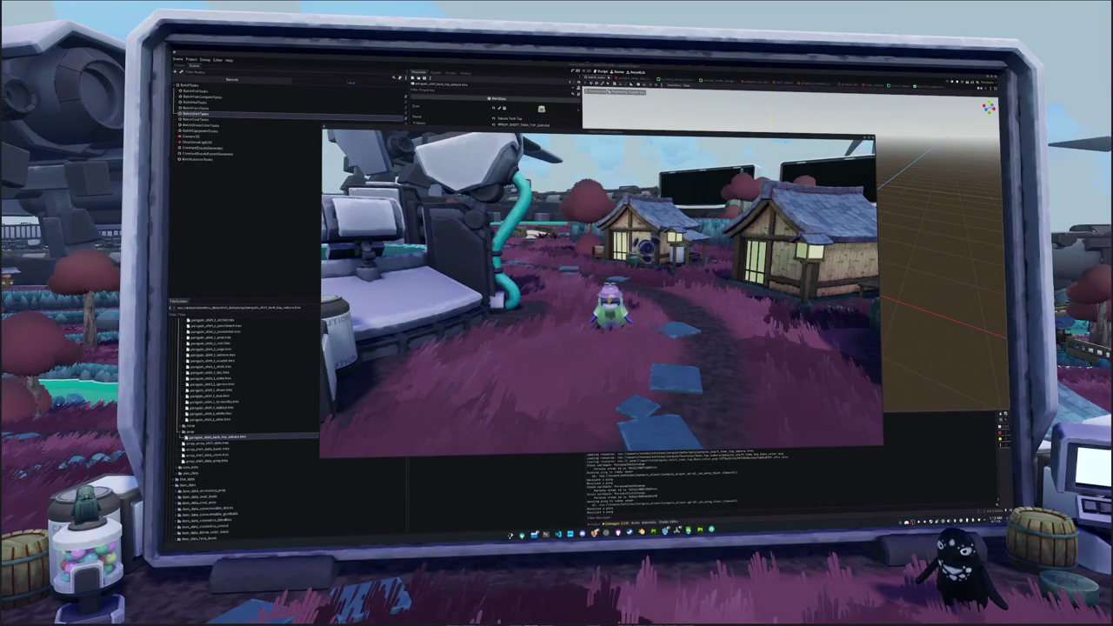
Switch to the Twitch stream browser and scroll through the live channel list.
key(alt+Tab)
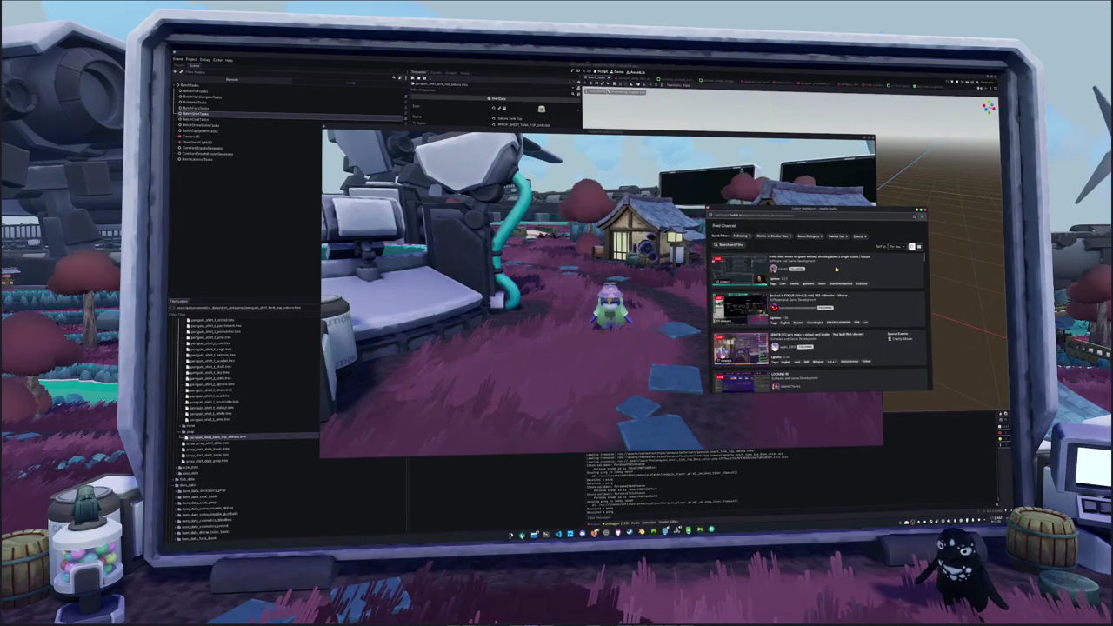
scroll(835, 268, down, 5)
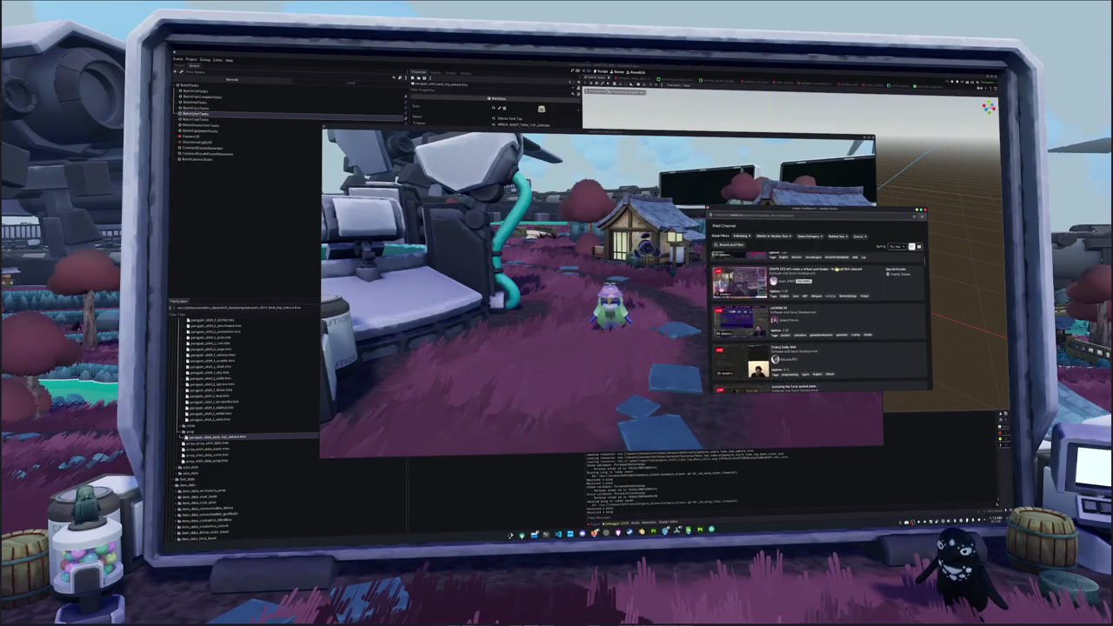
scroll(836, 268, down, 3)
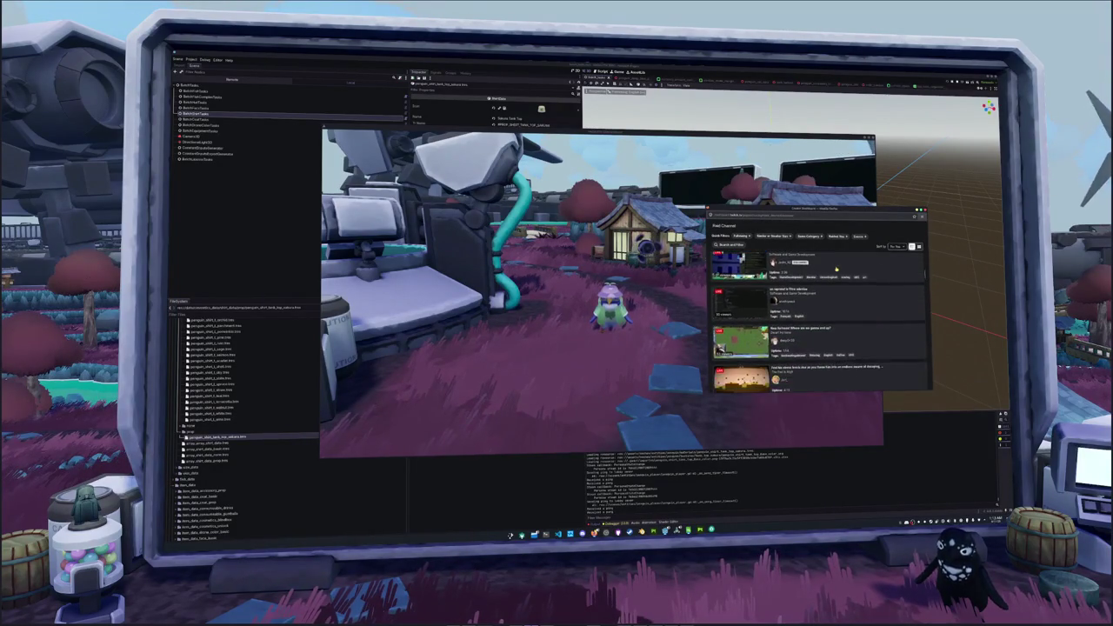
scroll(835, 268, down, 2)
scroll(835, 268, down, 4)
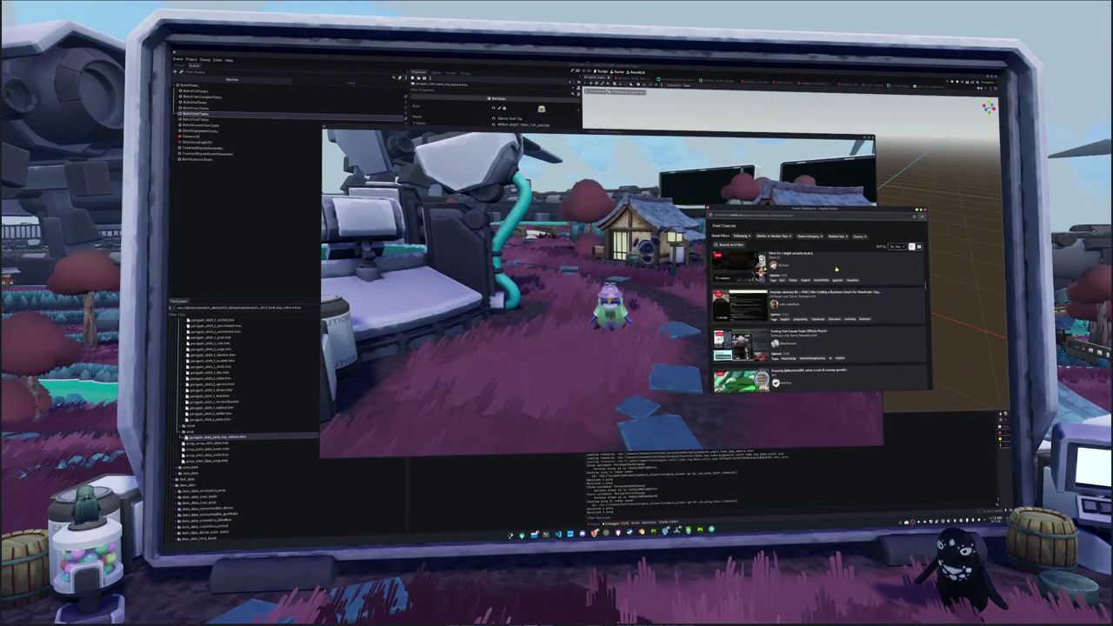
scroll(835, 270, down, 2)
scroll(837, 274, down, 2)
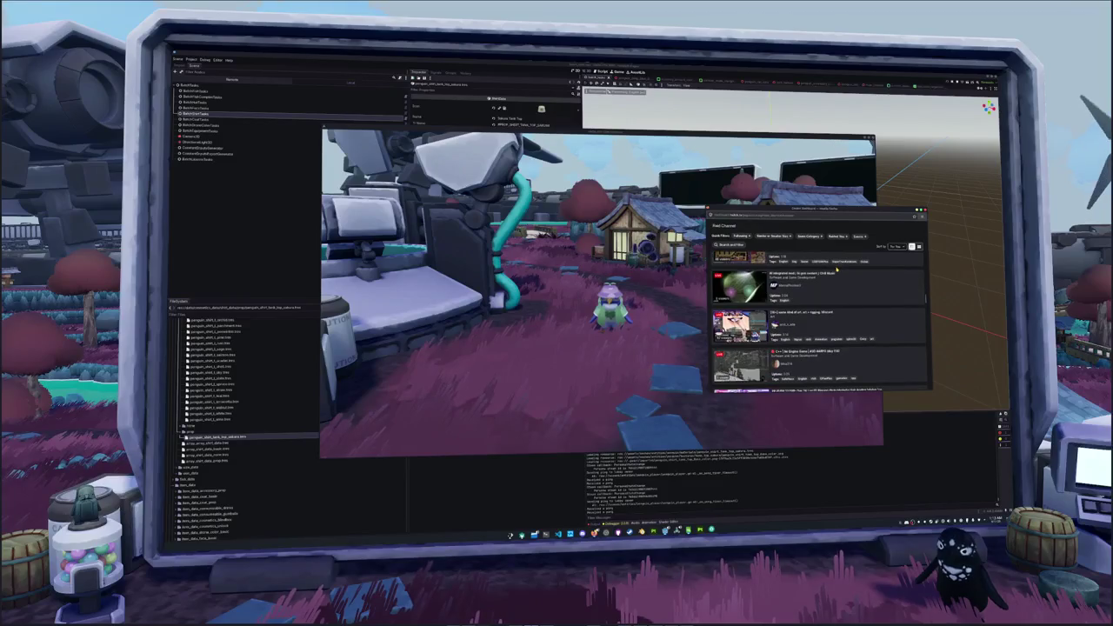
scroll(841, 283, down, 3)
scroll(841, 283, down, 1)
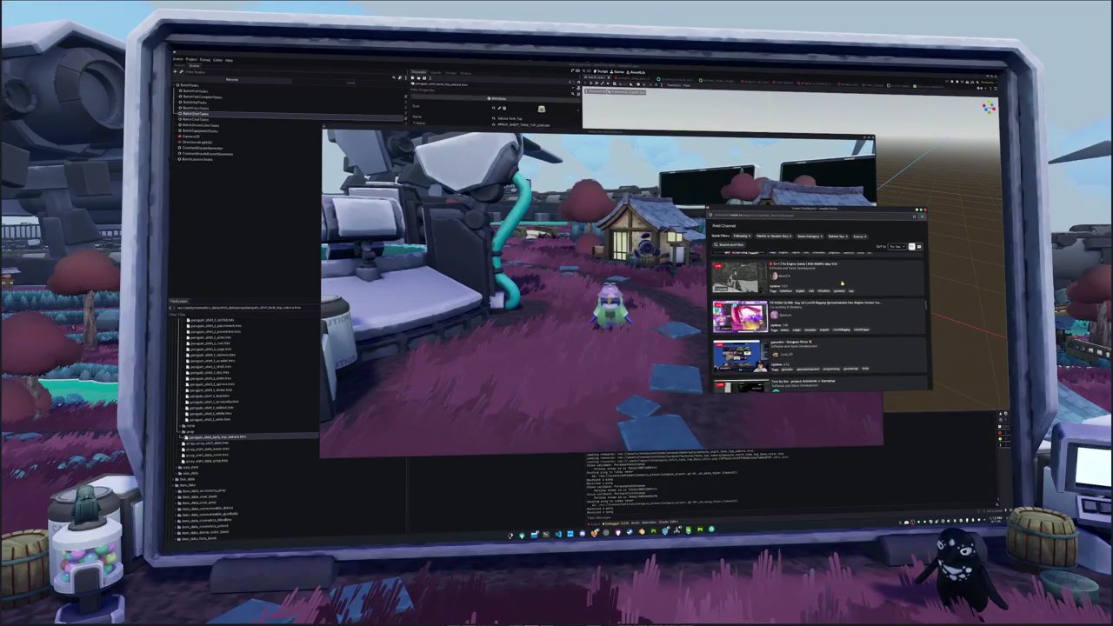
scroll(826, 277, down, 2)
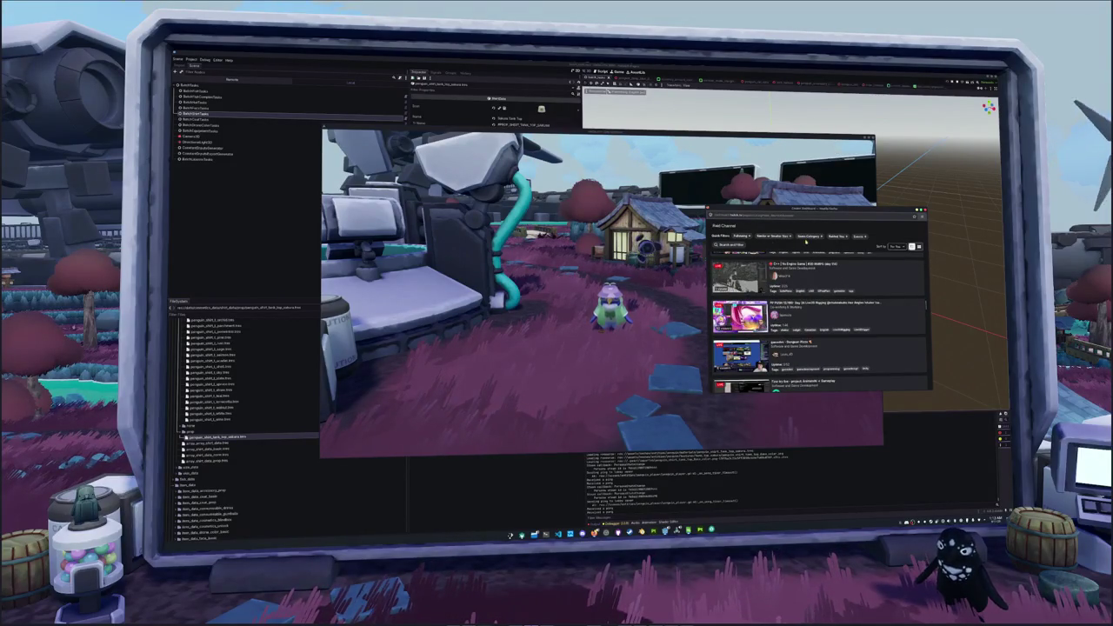
Search categories for 'art', filter to Art, and scroll through the matching streams.
click(730, 243)
text(art)
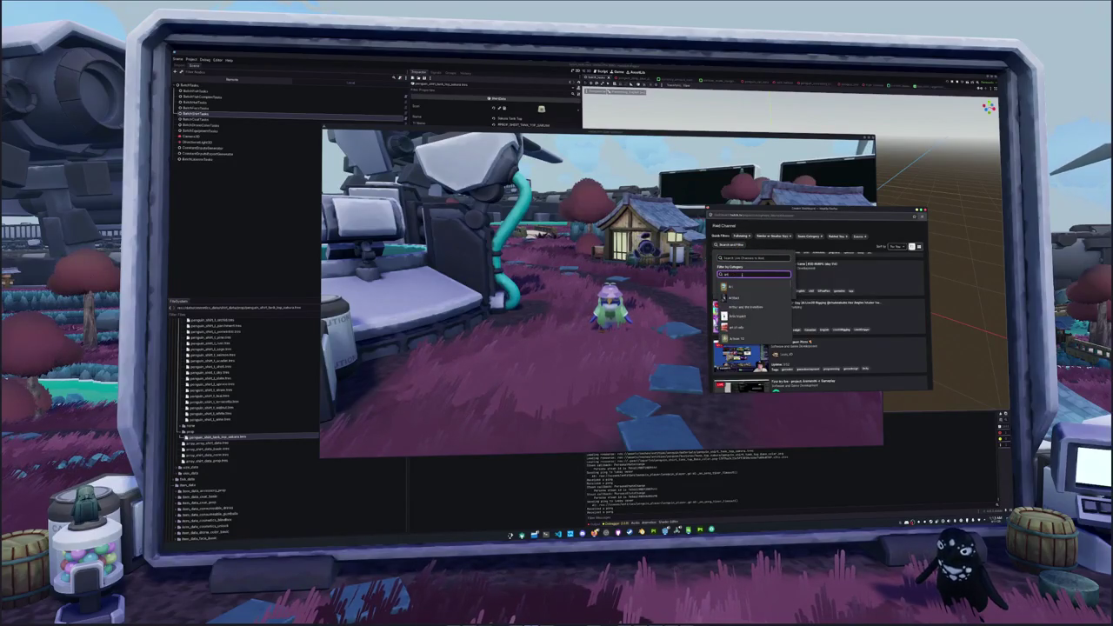
click(741, 288)
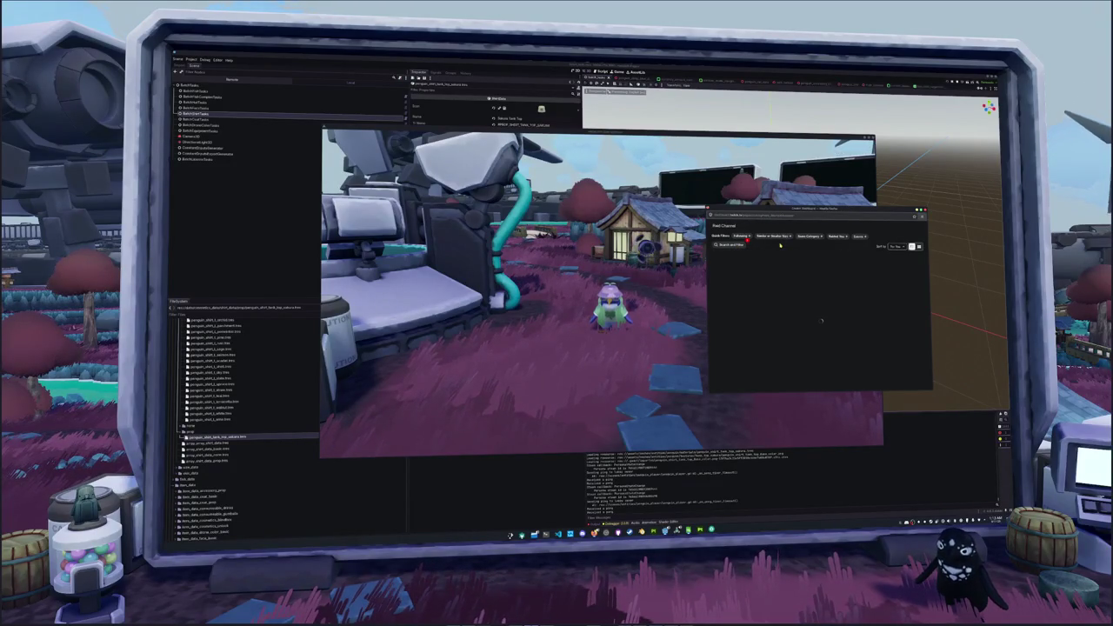
scroll(818, 267, down, 1)
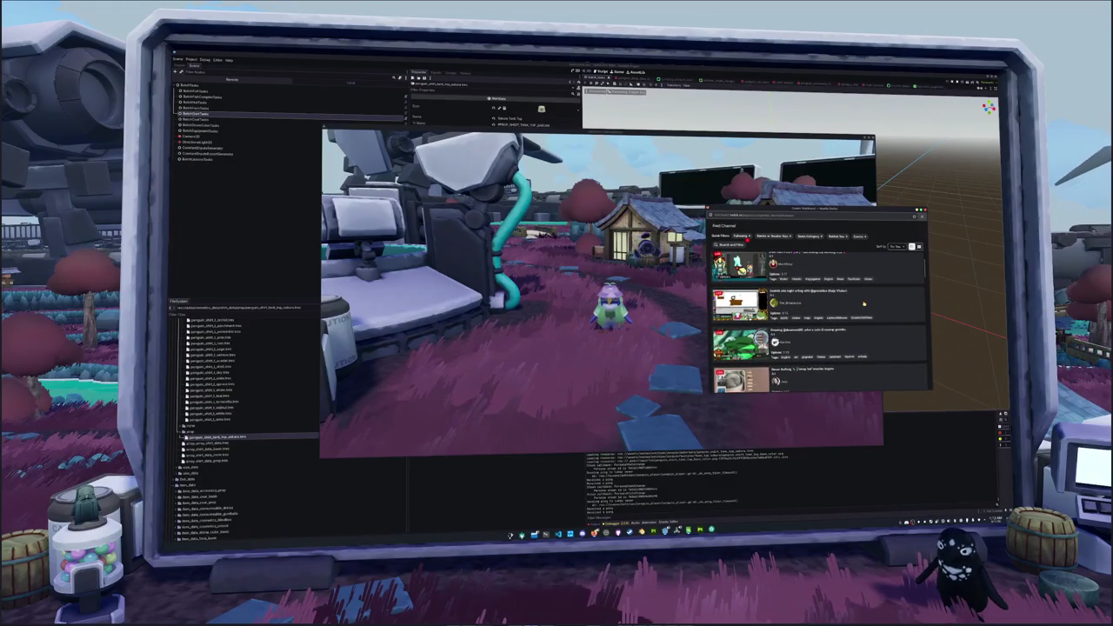
scroll(863, 304, down, 3)
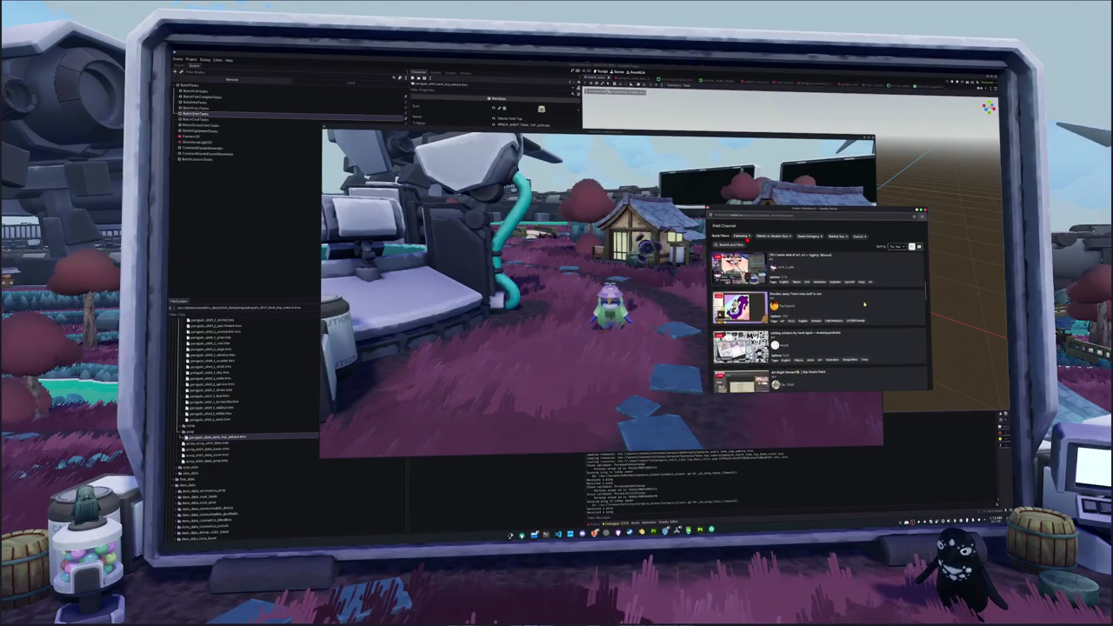
scroll(864, 303, down, 3)
scroll(863, 304, down, 3)
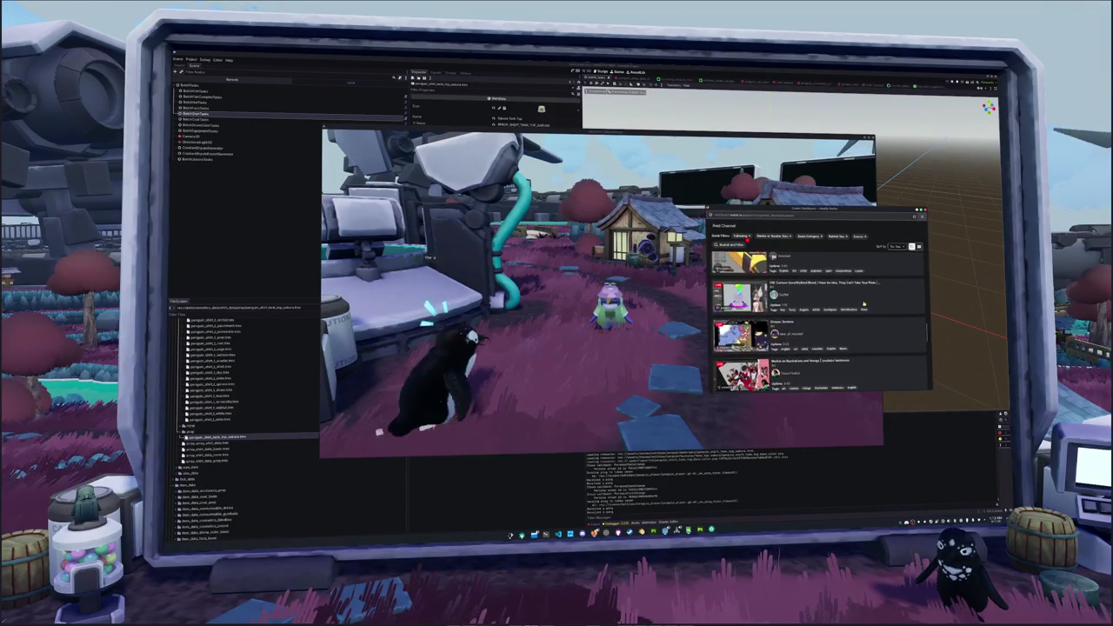
scroll(863, 302, down, 3)
scroll(863, 303, down, 1)
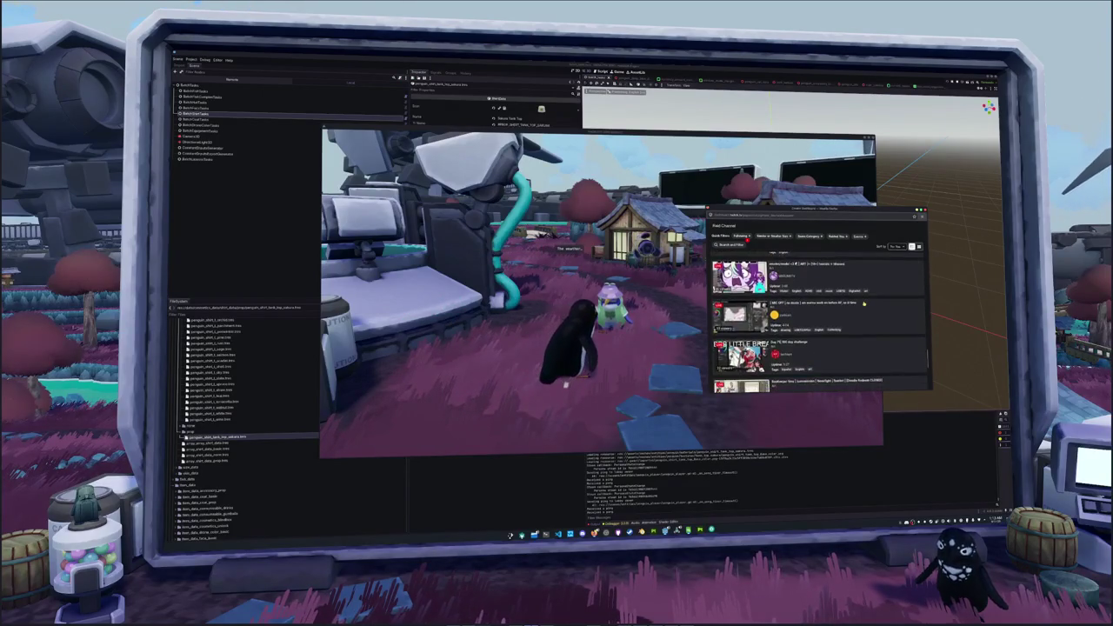